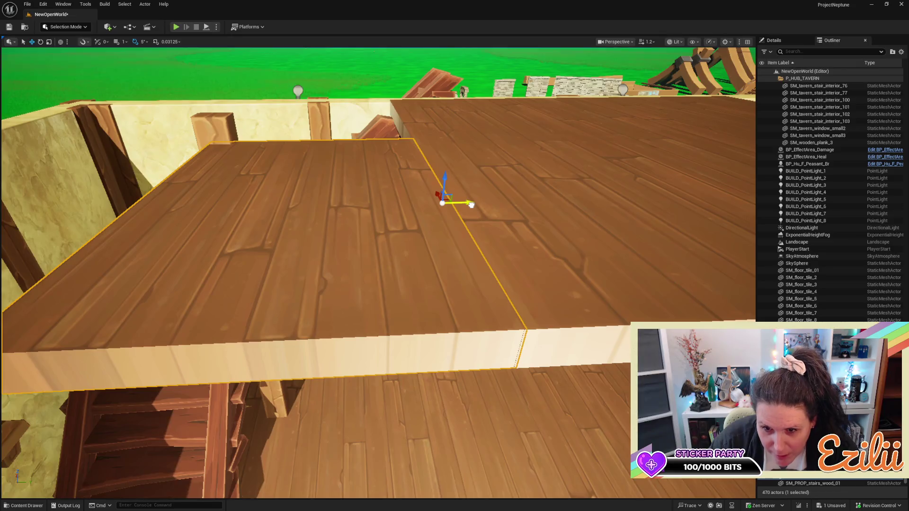
Nudge the upper floor tile along X until it lines up with the neighbouring floor
left_click_drag(470, 204, 471, 202)
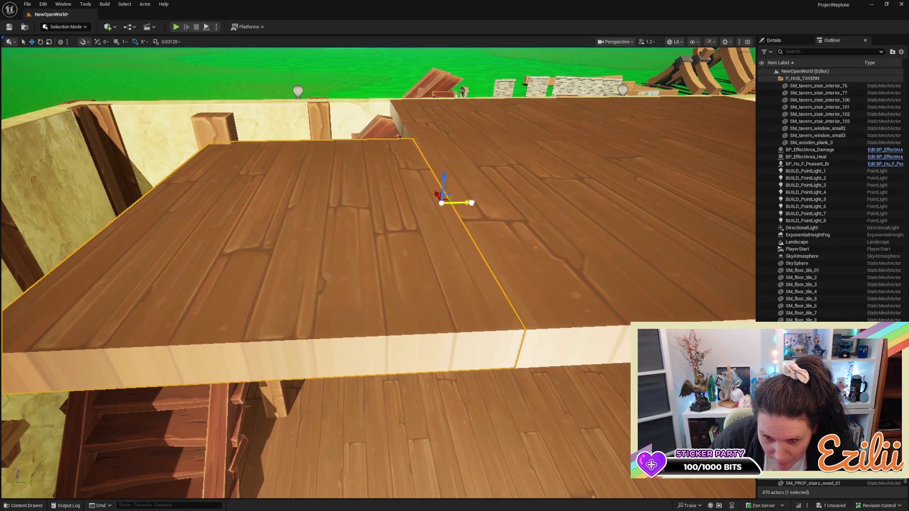
left_click_drag(471, 203, 470, 204)
key("Escape")
left_click(406, 281)
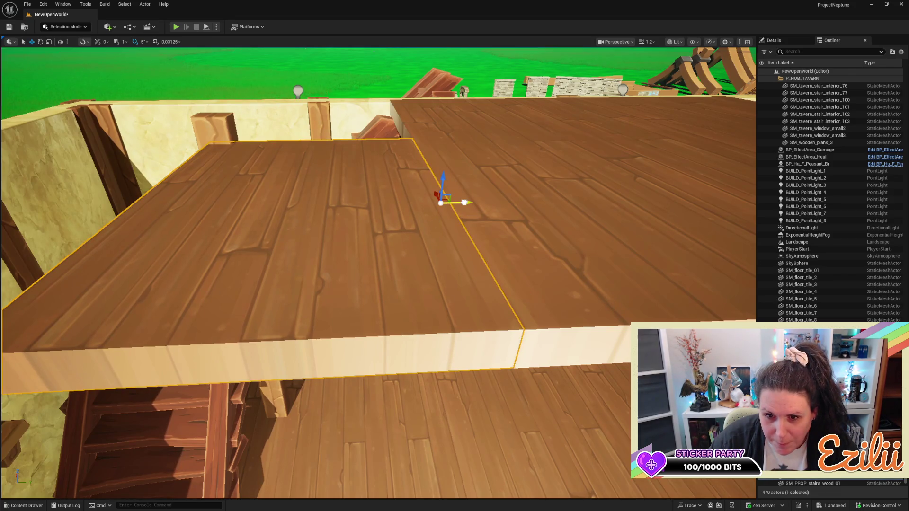
left_click_drag(464, 202, 465, 202)
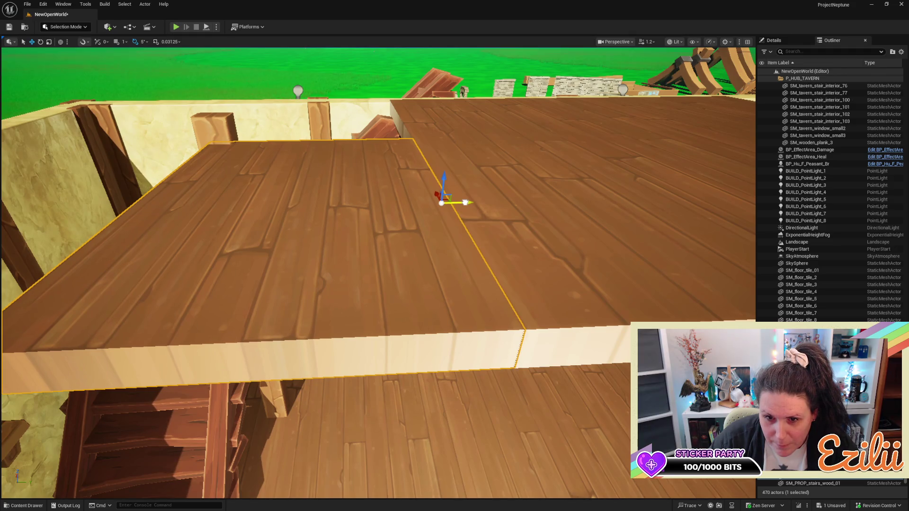
key("Escape")
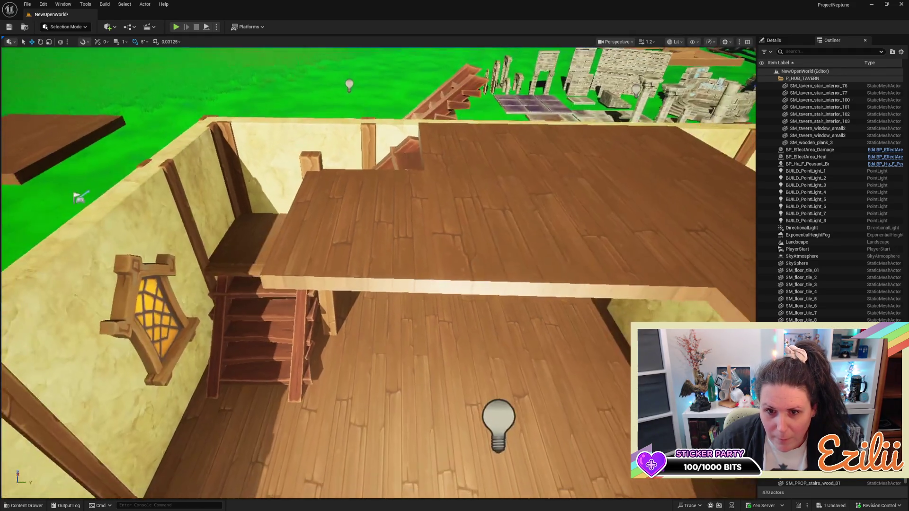
Duplicate the plaster wall beside the doorway to make a second wall inside the room
scroll(379, 273, "down", 10)
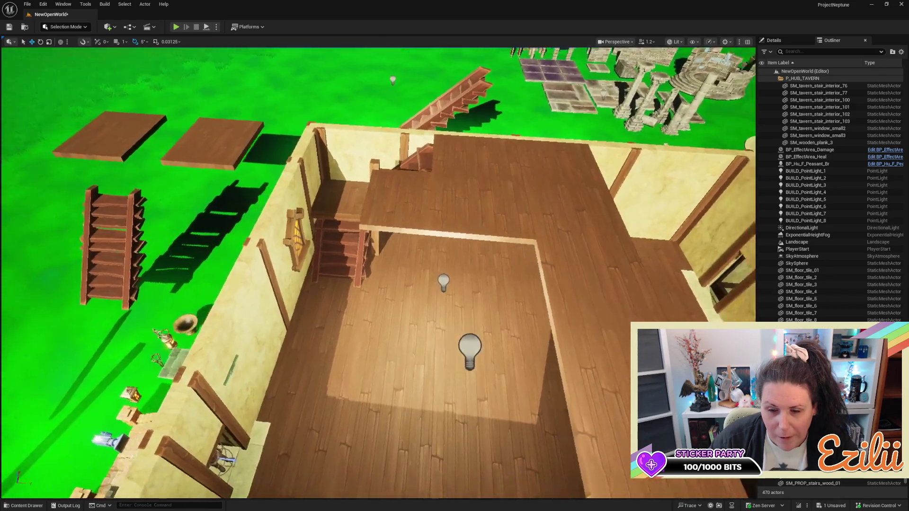
left_click_drag(378, 273, 303, 272)
mouse_move(557, 193)
left_mouse_down()
mouse_move(594, 210)
mouse_move(487, 268)
mouse_move(546, 68)
left_mouse_up()
left_click(594, 210)
left_click_drag(525, 108, 525, 108)
left_click_drag(463, 203, 463, 202)
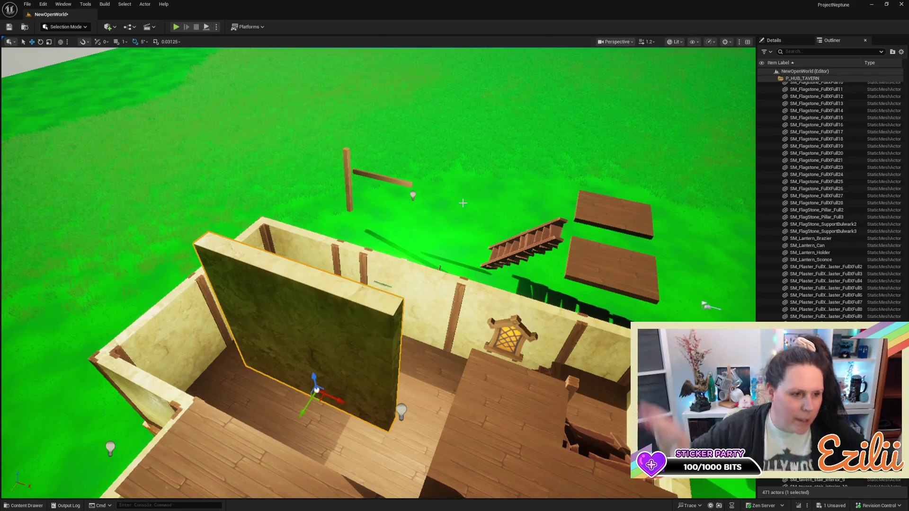
Slide the copied plaster wall along X to the room's right side beside the stairs
mouse_move(346, 332)
left_mouse_down()
mouse_move(354, 393)
mouse_move(366, 329)
mouse_move(430, 244)
left_mouse_up()
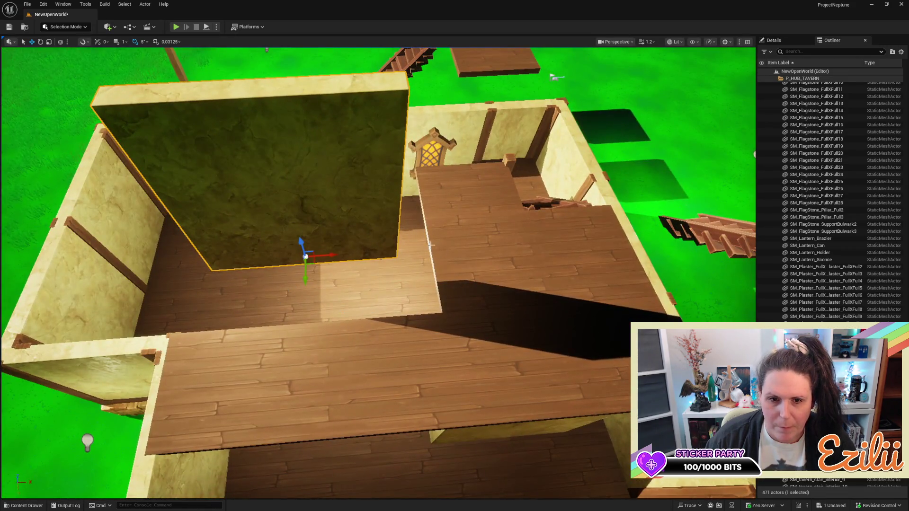
mouse_move(332, 252)
left_mouse_down()
mouse_move(558, 243)
mouse_move(488, 115)
mouse_move(497, 137)
mouse_move(500, 145)
mouse_move(500, 95)
left_mouse_up()
left_click_drag(452, 329, 452, 329)
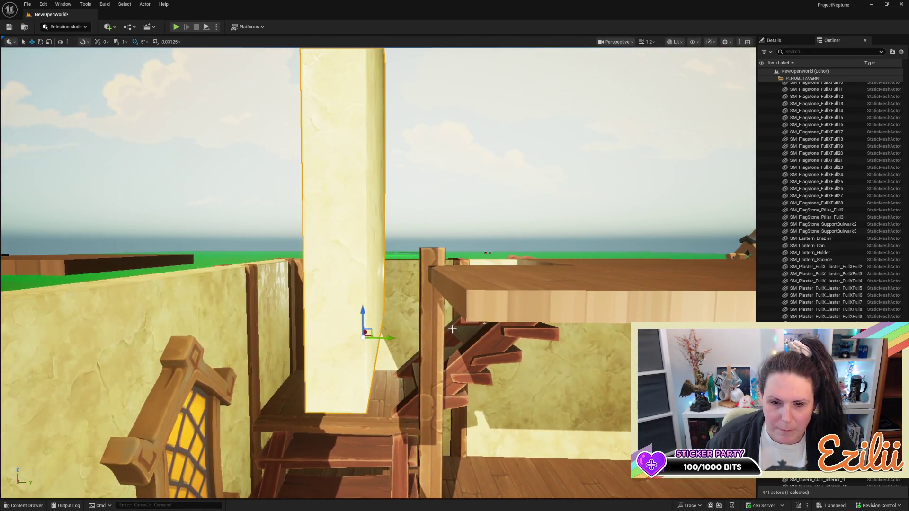
left_click(433, 320)
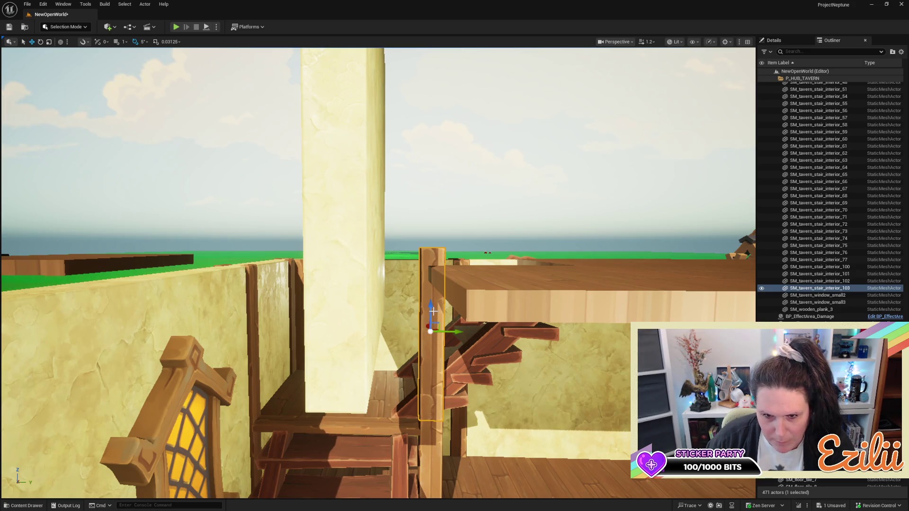
Lift stair post stair_interior_103 up on Z out of the way
left_click_drag(432, 308, 433, 52)
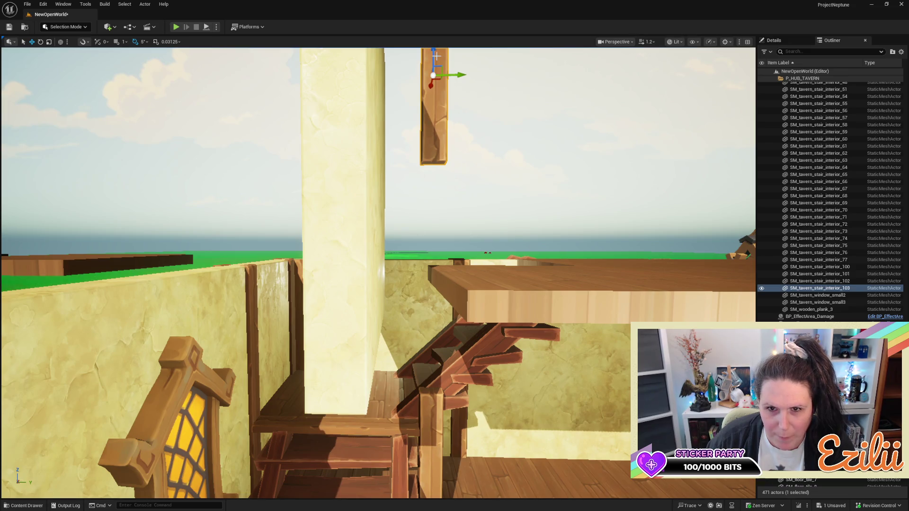
left_click(432, 422)
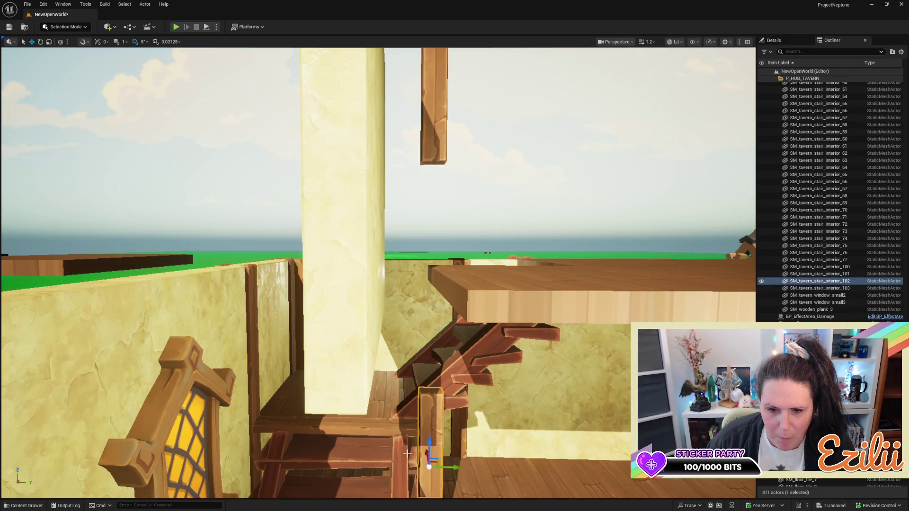
left_click_drag(453, 443, 453, 482)
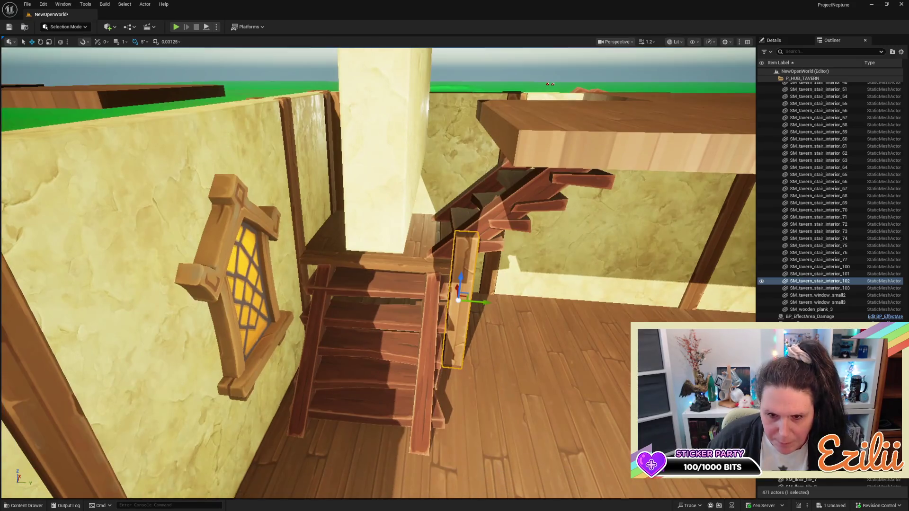
Scale stair_interior_102 taller on Z and raise it to meet the upper floor
key("r")
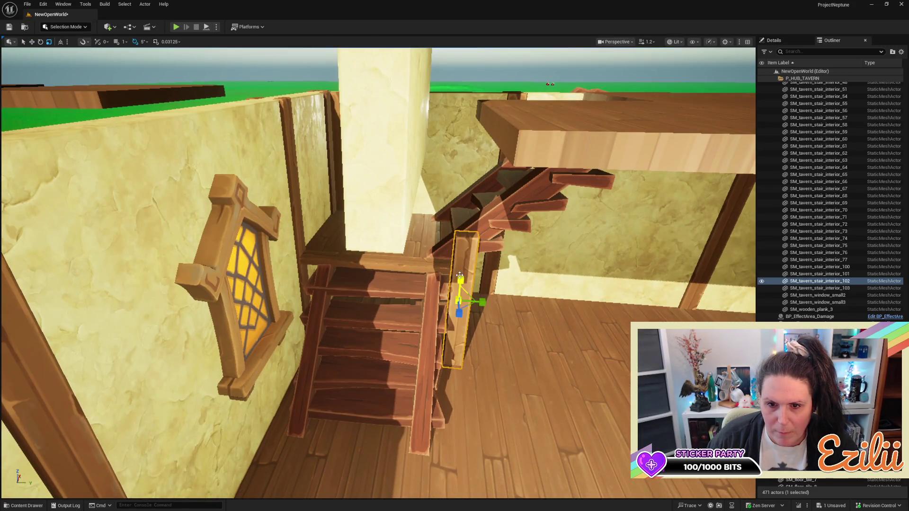
left_click_drag(460, 279, 472, 208)
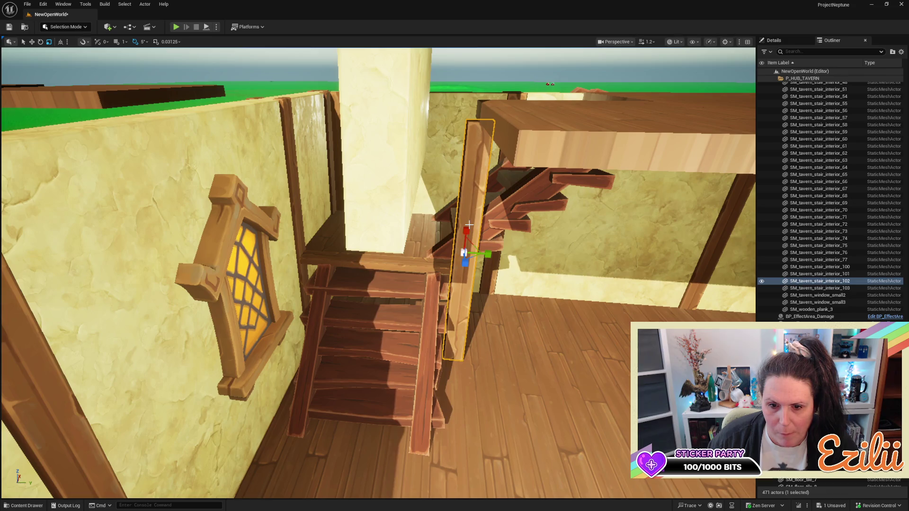
left_click_drag(468, 229, 470, 222)
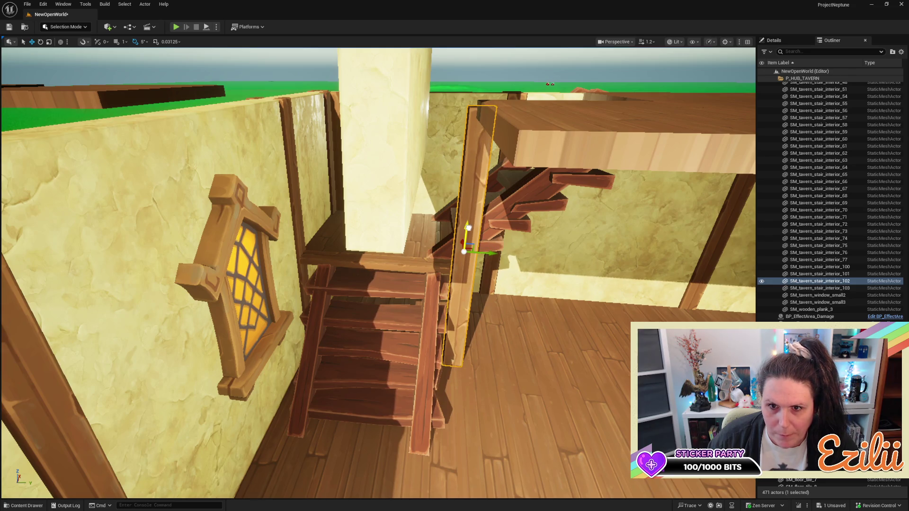
mouse_move(468, 228)
left_mouse_down()
mouse_move(440, 217)
mouse_move(426, 227)
mouse_move(412, 189)
mouse_move(417, 237)
mouse_move(402, 250)
mouse_move(416, 244)
mouse_move(447, 258)
mouse_move(440, 251)
mouse_move(483, 245)
left_mouse_up()
left_click(396, 227)
mouse_move(325, 164)
left_mouse_down()
mouse_move(386, 143)
mouse_move(377, 121)
mouse_move(383, 82)
mouse_move(419, 106)
left_mouse_up()
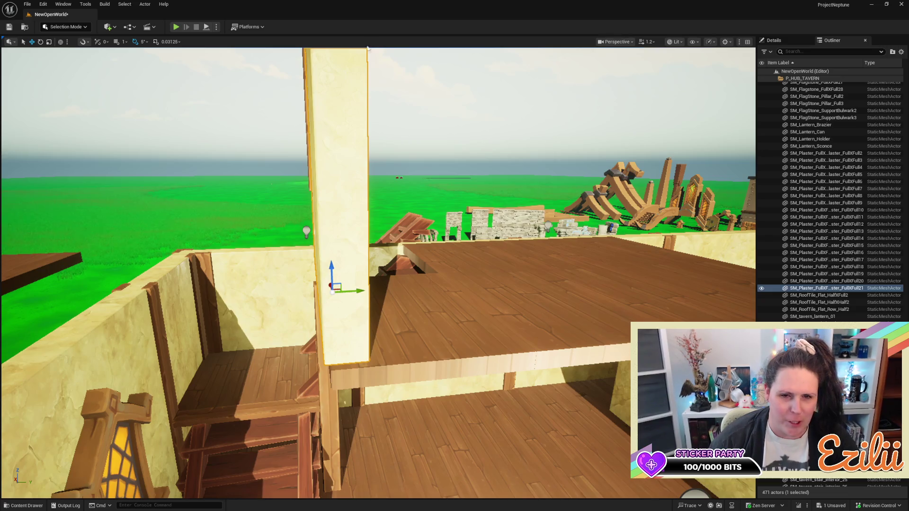
Scale the plaster wall on Y and slide it along Y into a partition position
key("r")
mouse_move(356, 294)
left_mouse_down()
mouse_move(333, 293)
mouse_move(352, 295)
mouse_move(347, 339)
left_mouse_up()
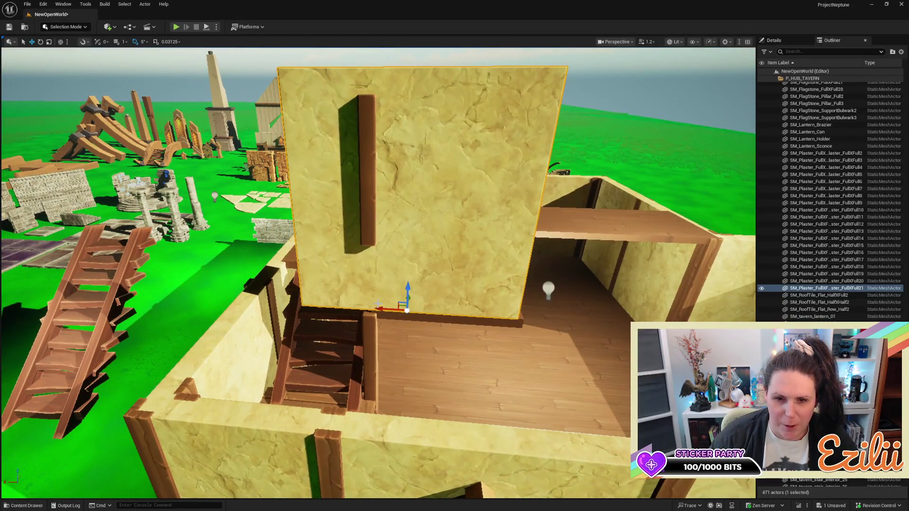
mouse_move(378, 306)
left_mouse_down()
mouse_move(449, 306)
mouse_move(473, 327)
mouse_move(371, 330)
left_mouse_up()
key("ctrl+grave")
Move the loose dark beam left along the wall against the partition
left_click(440, 203)
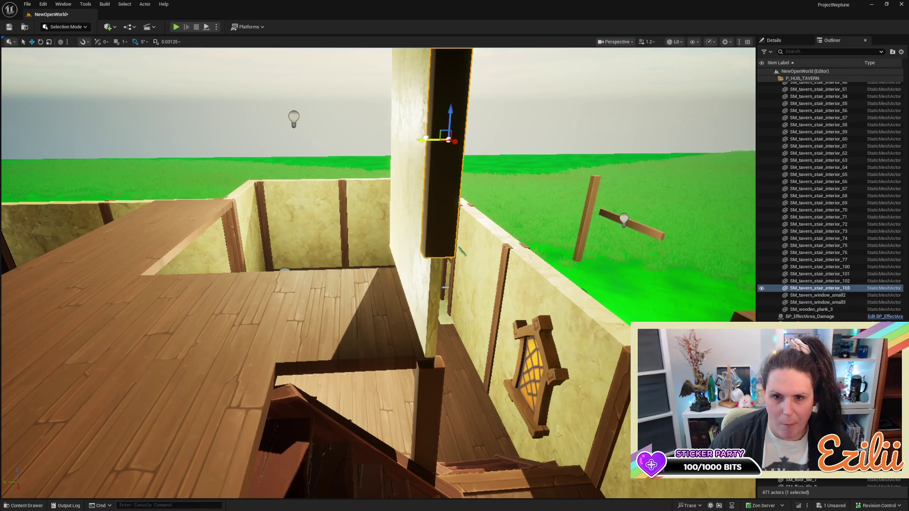
left_click_drag(424, 138, 167, 142)
left_click(437, 237)
mouse_move(437, 237)
left_mouse_down()
mouse_move(393, 225)
mouse_move(400, 265)
left_mouse_up()
scroll(474, 266, "down", 5)
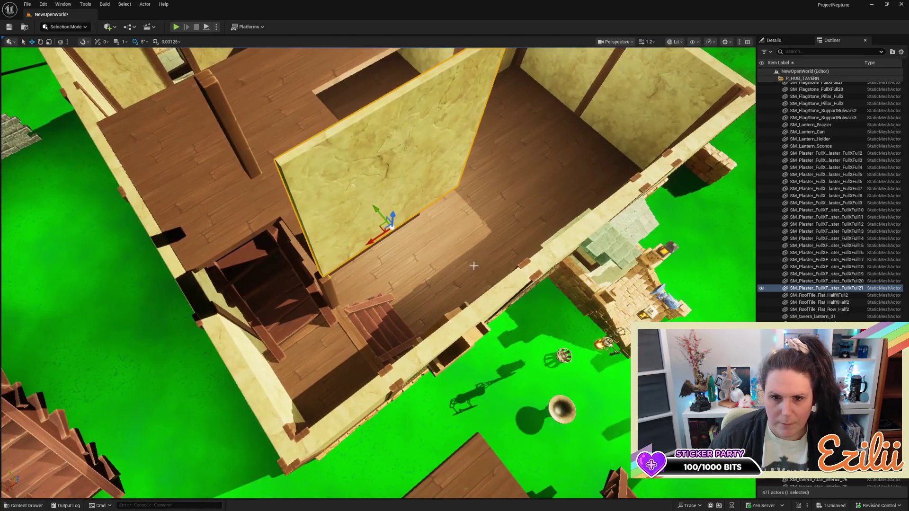
Duplicate the plaster wall, rotate the copy 90° and position it along X
mouse_move(380, 235)
left_mouse_down("alt")
mouse_move(440, 208)
mouse_move(407, 219)
left_mouse_up("alt")
key("e")
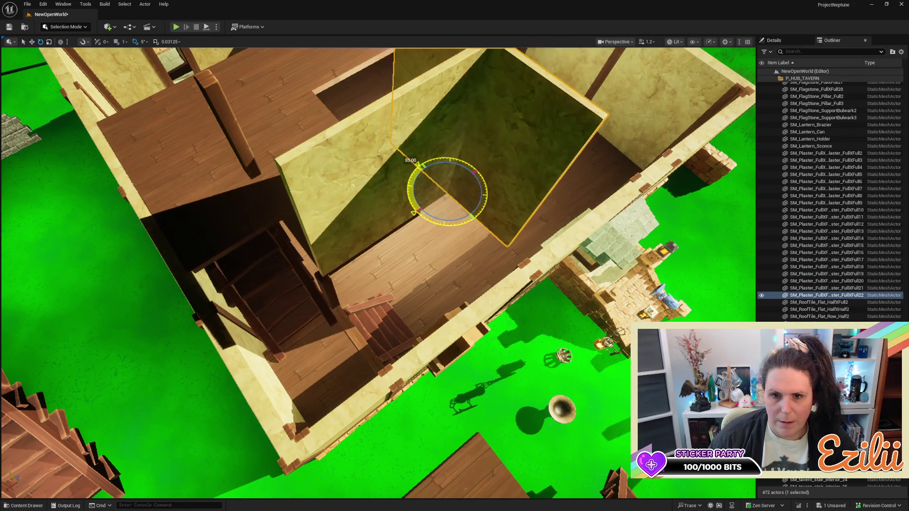
scroll(381, 214, "up", 5)
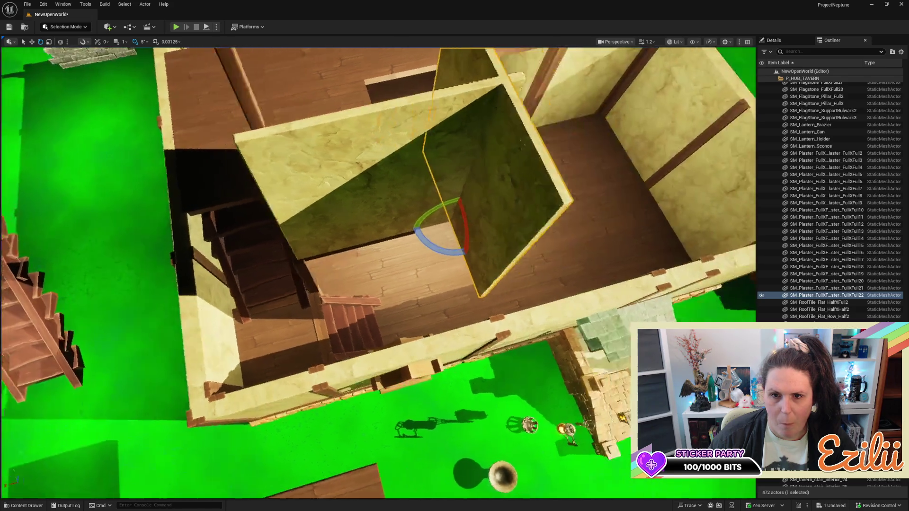
key("w")
left_click_drag(380, 220, 344, 226)
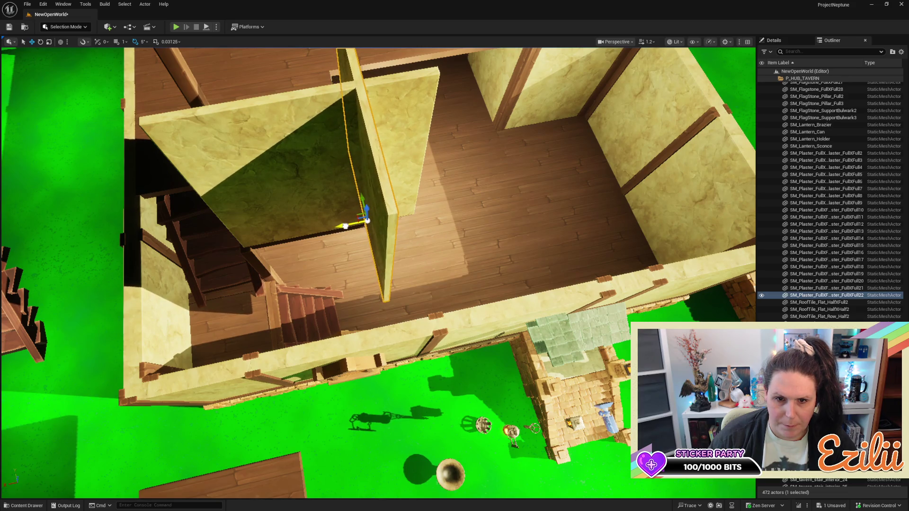
left_click_drag(331, 265, 455, 265)
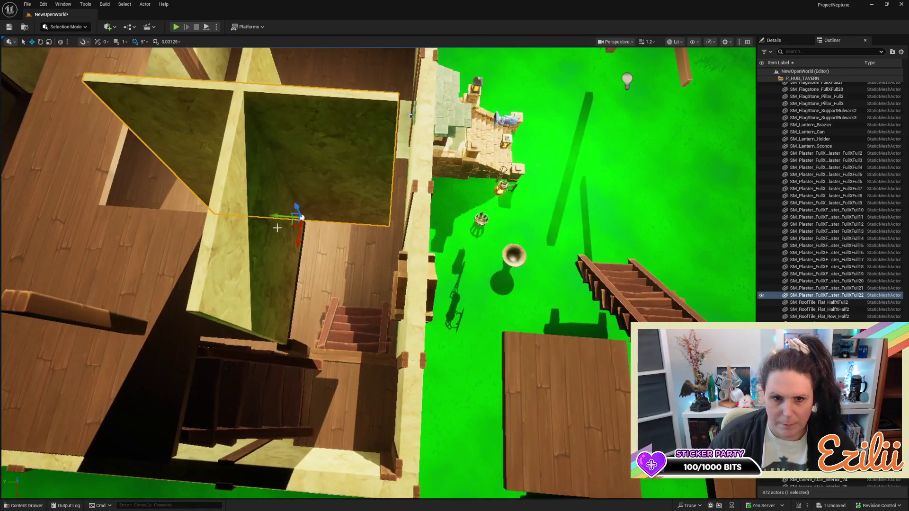
mouse_move(276, 215)
left_mouse_down()
mouse_move(304, 222)
mouse_move(389, 179)
left_mouse_up()
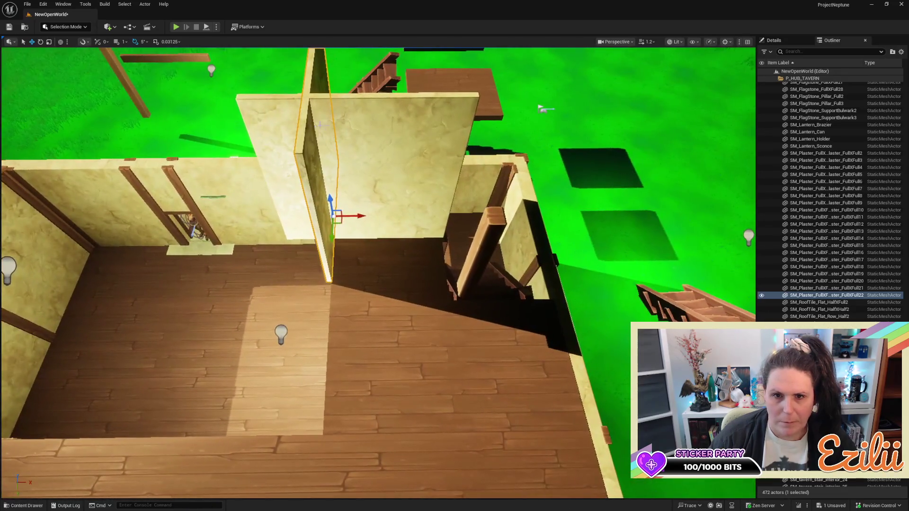
Narrow the original plaster wall and slide it right to form a corner by the stairs
left_click(372, 134)
left_click_drag(387, 236, 279, 154)
left_click_drag(379, 237, 407, 238)
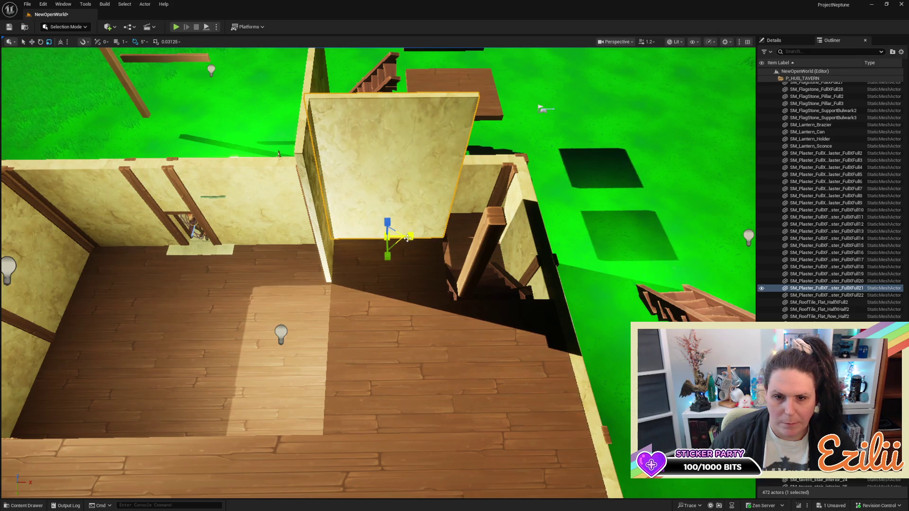
left_click(406, 240)
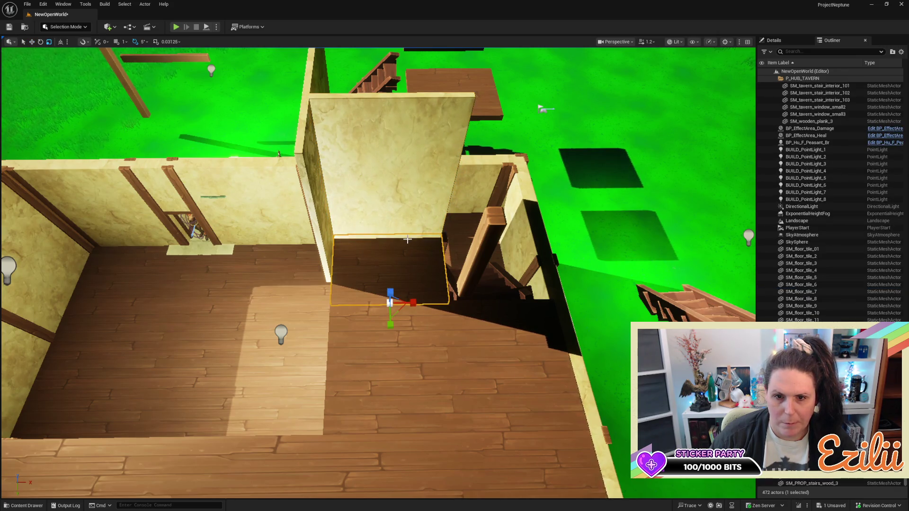
left_click(411, 208)
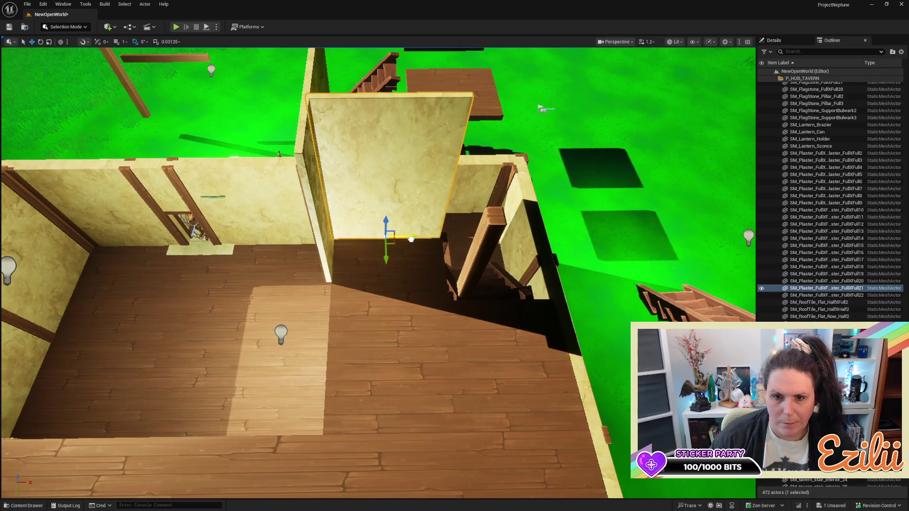
left_click_drag(379, 237, 334, 197)
left_click_drag(440, 218, 458, 229)
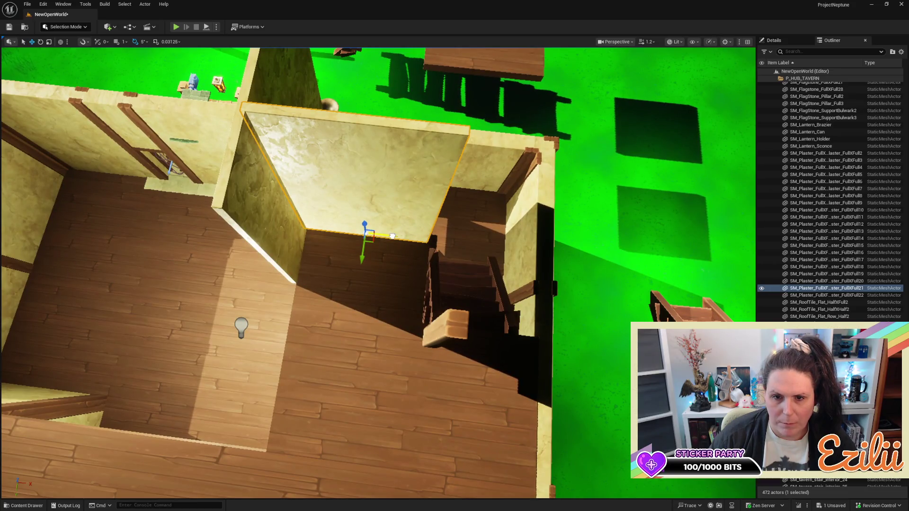
mouse_move(407, 235)
left_mouse_down()
mouse_move(295, 250)
mouse_move(379, 209)
mouse_move(370, 237)
mouse_move(464, 215)
left_mouse_up()
left_click(443, 300)
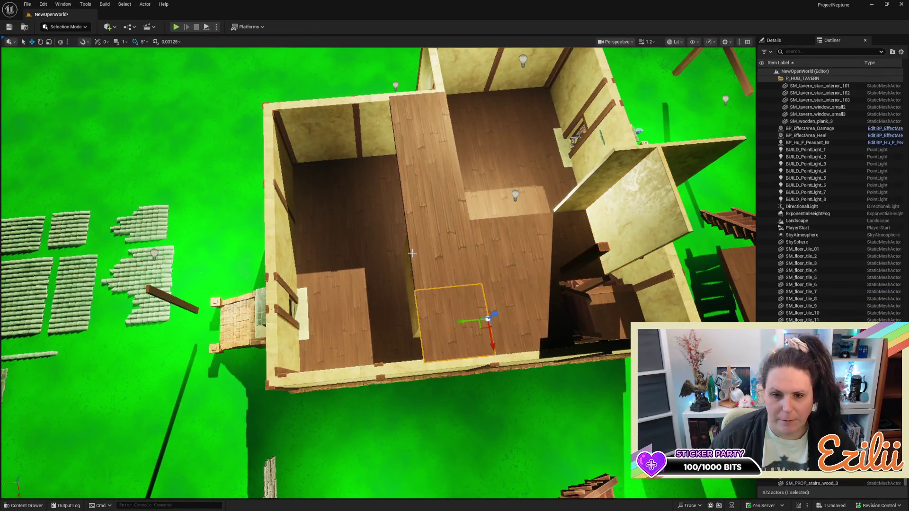
Select two floor tiles and the plaster wall at the stair landing
left_click(420, 201, "ctrl")
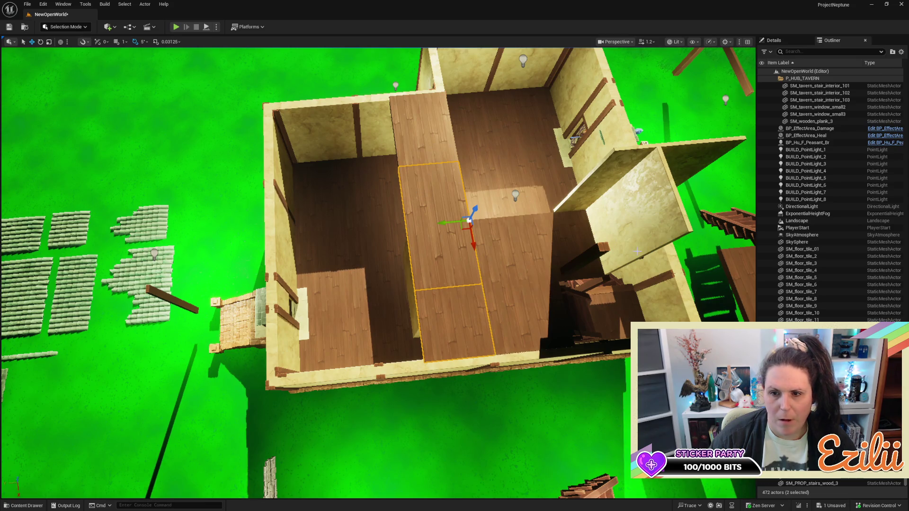
left_click(609, 212)
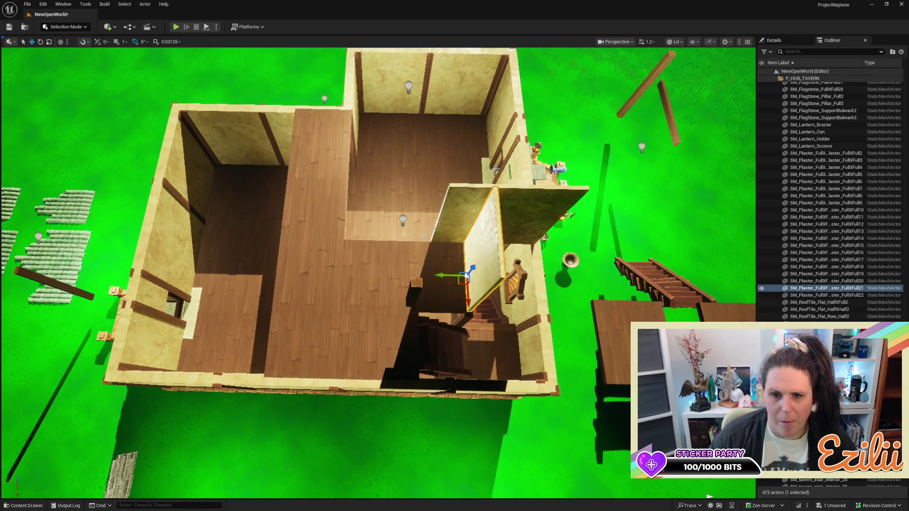
left_click_drag(573, 263, 573, 263)
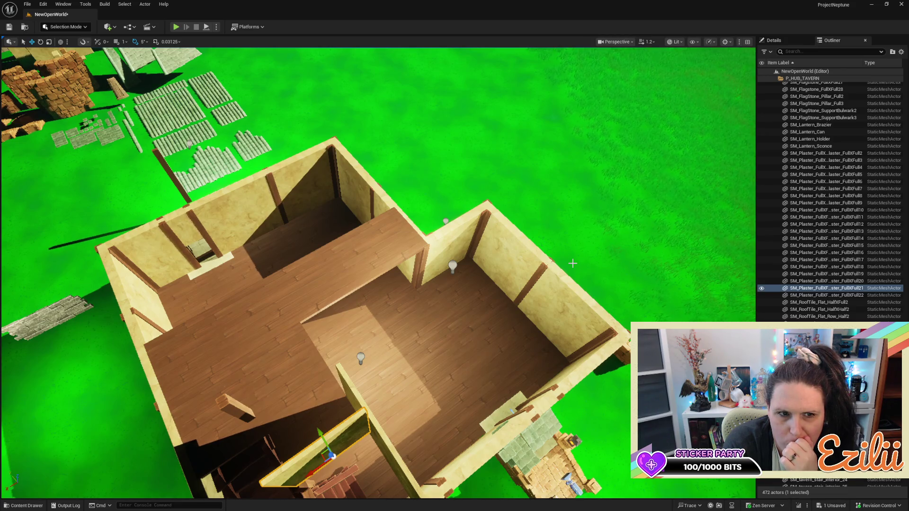
Survey the tavern layout and drag a curved roof tile into the level
mouse_move(378, 284)
left_mouse_down()
mouse_move(378, 209)
mouse_move(398, 175)
mouse_move(411, 199)
left_mouse_up()
left_click_drag(469, 242, 480, 251)
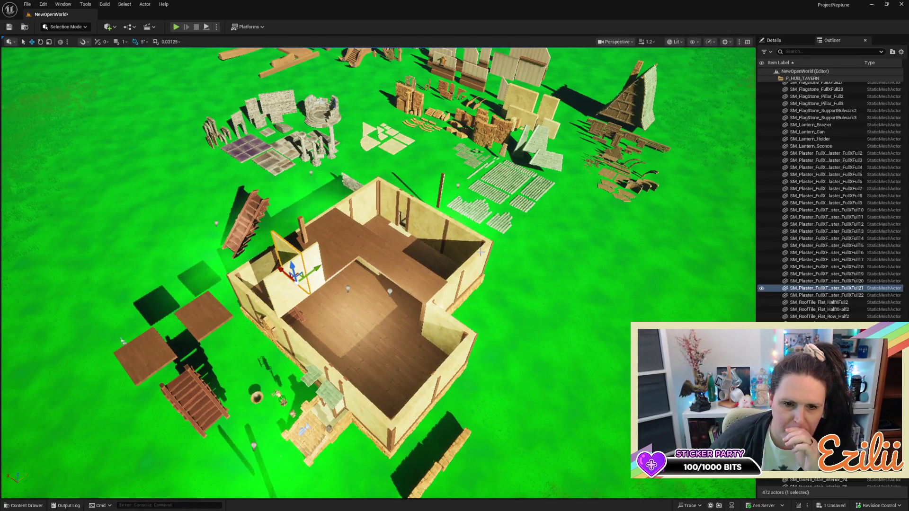
mouse_move(439, 232)
left_mouse_down()
mouse_move(452, 213)
mouse_move(440, 232)
mouse_move(455, 227)
mouse_move(378, 233)
left_mouse_up()
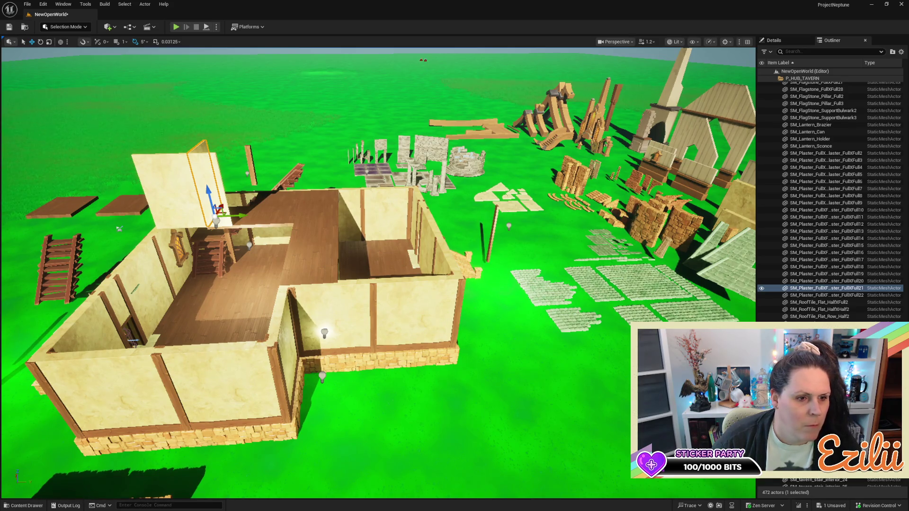
mouse_move(218, 497)
left_mouse_down()
mouse_move(166, 412)
mouse_move(403, 402)
mouse_move(435, 346)
mouse_move(517, 354)
left_mouse_up()
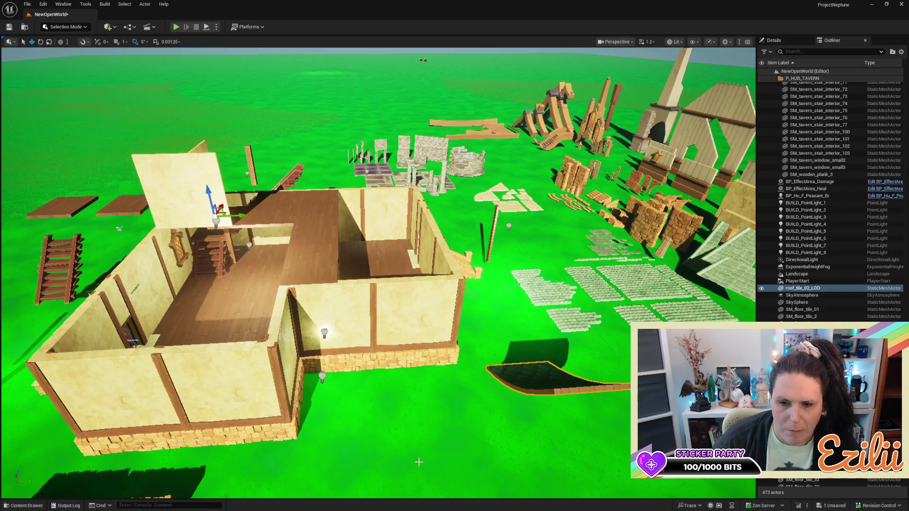
Place a second green roof tile, rotate it upright and raise it to the wall top
mouse_move(19, 239)
left_mouse_down()
mouse_move(385, 426)
mouse_move(440, 428)
left_mouse_up()
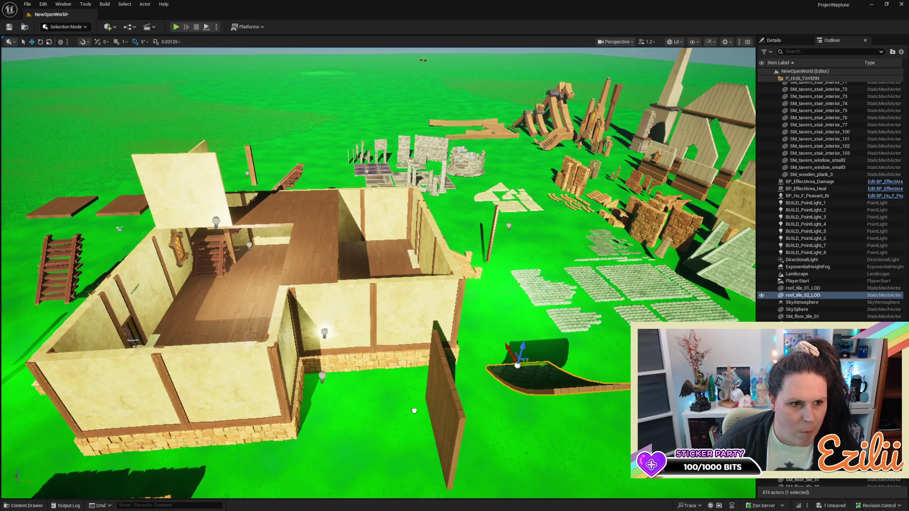
key("f")
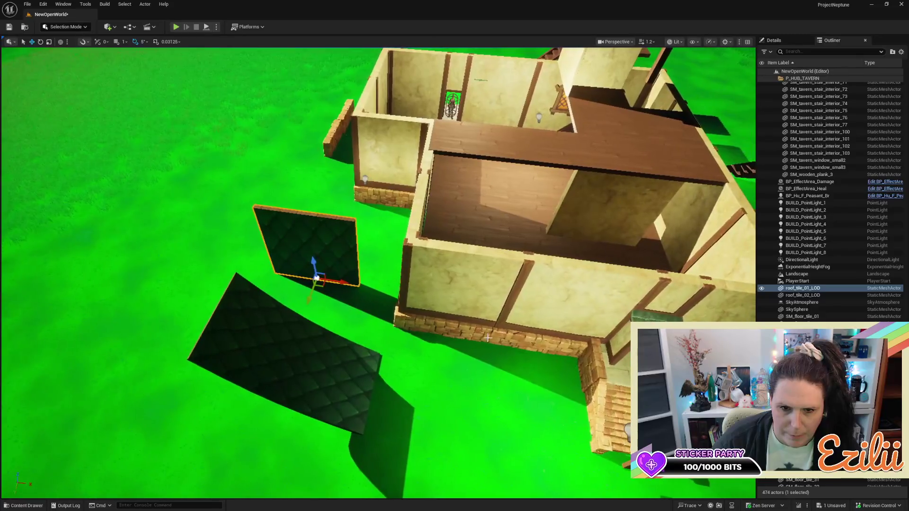
left_click(277, 378)
mouse_move(366, 401)
left_mouse_down()
mouse_move(378, 324)
mouse_move(392, 348)
mouse_move(377, 359)
left_mouse_up()
key("e")
key("w")
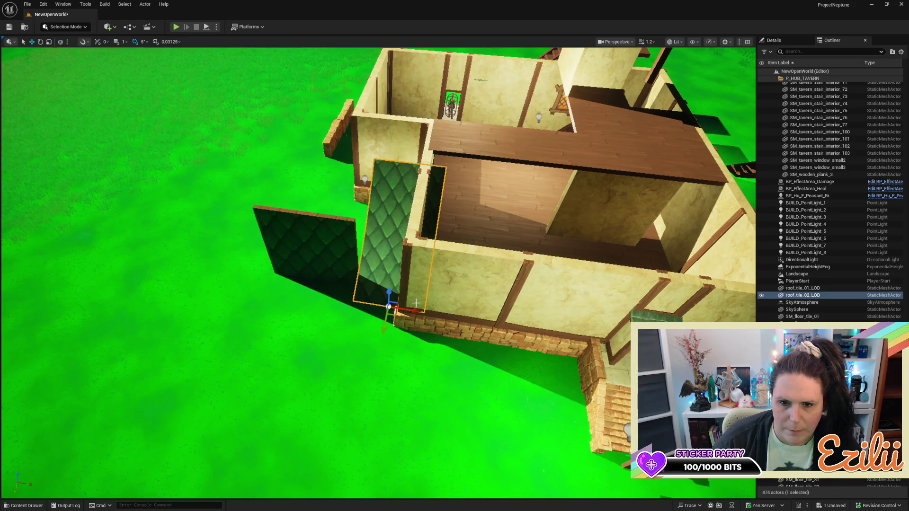
mouse_move(394, 294)
left_mouse_down()
mouse_move(433, 210)
mouse_move(379, 241)
left_mouse_up()
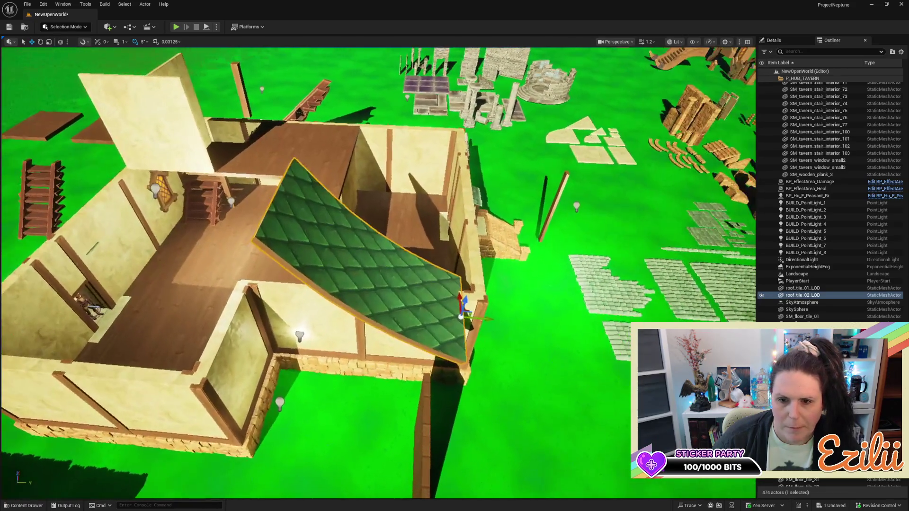
left_click_drag(486, 323, 503, 313)
Slide the green roof tile over so it leans on the tavern's side wall
left_click_drag(600, 323, 558, 346)
left_click_drag(534, 265, 516, 224)
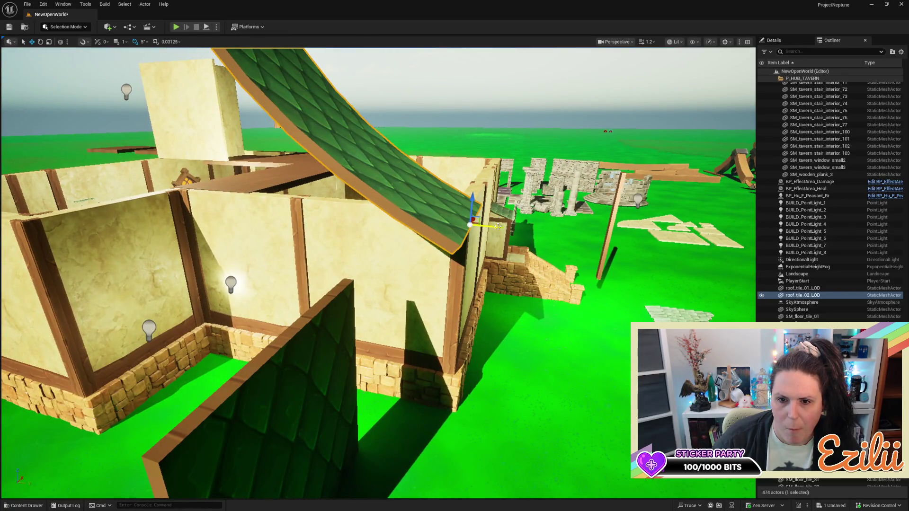
key("f")
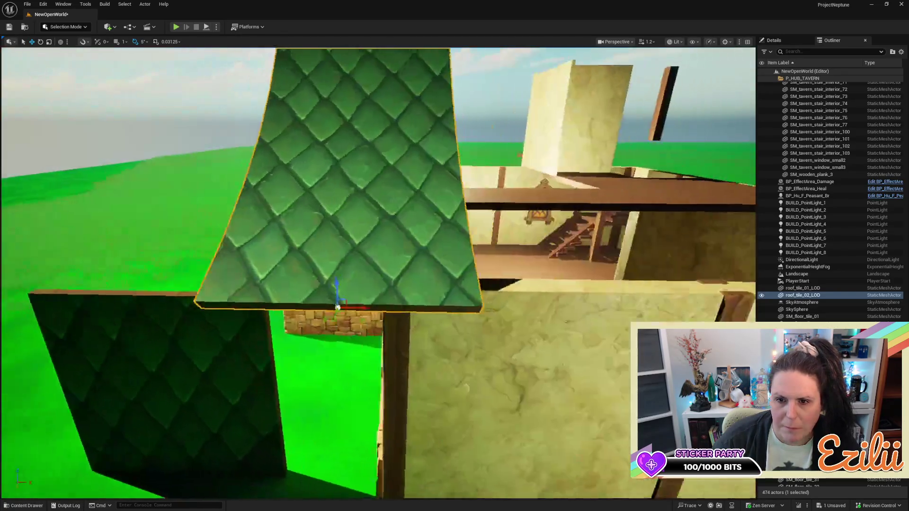
scroll(338, 307, "down", 5)
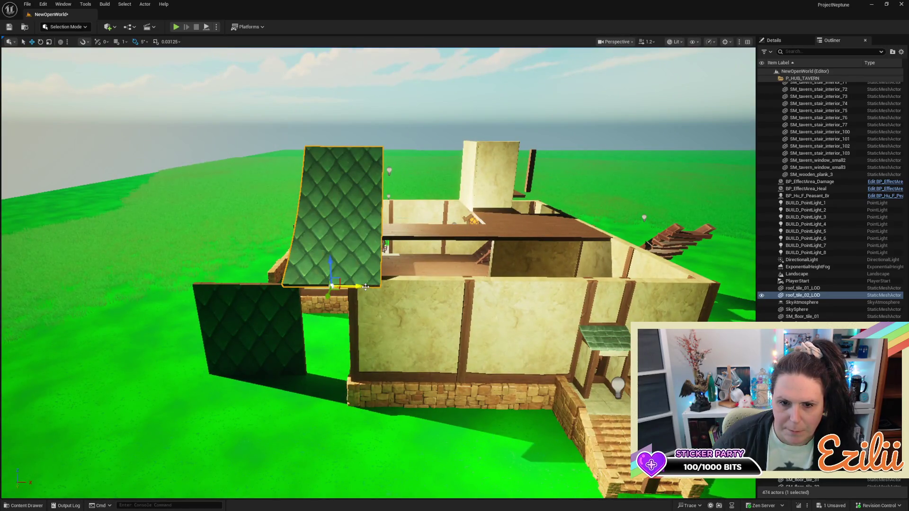
mouse_move(360, 286)
left_mouse_down()
mouse_move(444, 287)
mouse_move(332, 279)
mouse_move(341, 317)
left_mouse_up()
Move BP_Hu_F_Peasant_Br off the doorway and up onto the back platform floor
left_click_drag(437, 301, 440, 299)
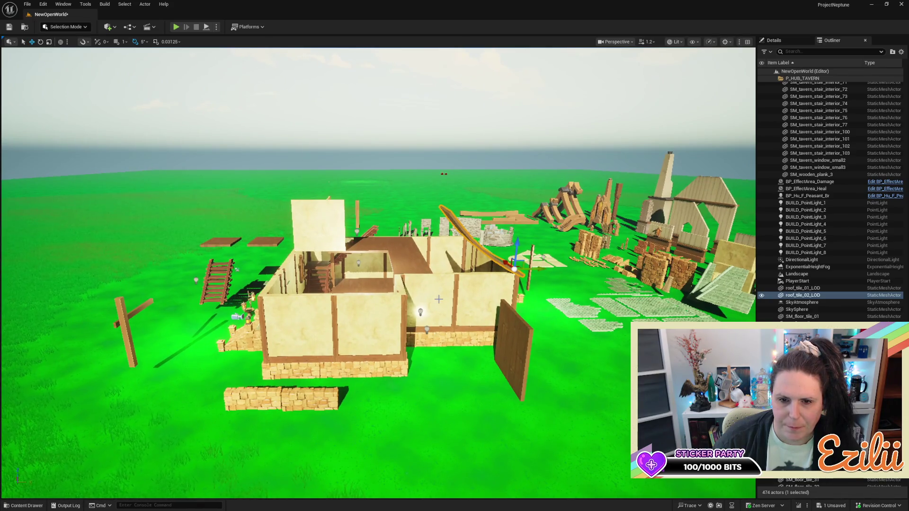
mouse_move(409, 293)
left_mouse_down()
mouse_move(403, 261)
mouse_move(443, 330)
mouse_move(336, 186)
left_mouse_up()
left_click(444, 329)
left_click_drag(344, 311, 455, 334)
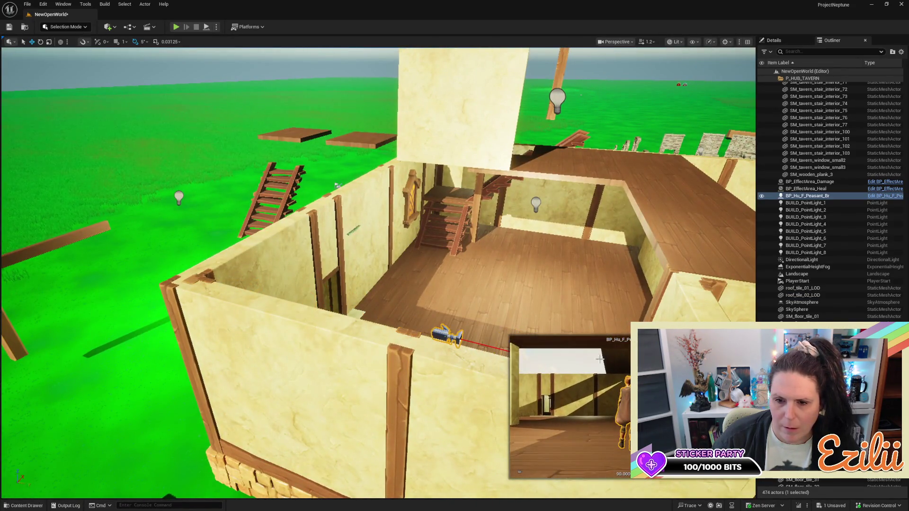
key("f")
mouse_move(448, 250)
left_mouse_down()
mouse_move(477, 101)
mouse_move(471, 80)
mouse_move(416, 170)
mouse_move(419, 212)
left_mouse_up()
mouse_move(350, 271)
left_mouse_down()
mouse_move(478, 258)
mouse_move(535, 235)
mouse_move(603, 235)
left_mouse_up()
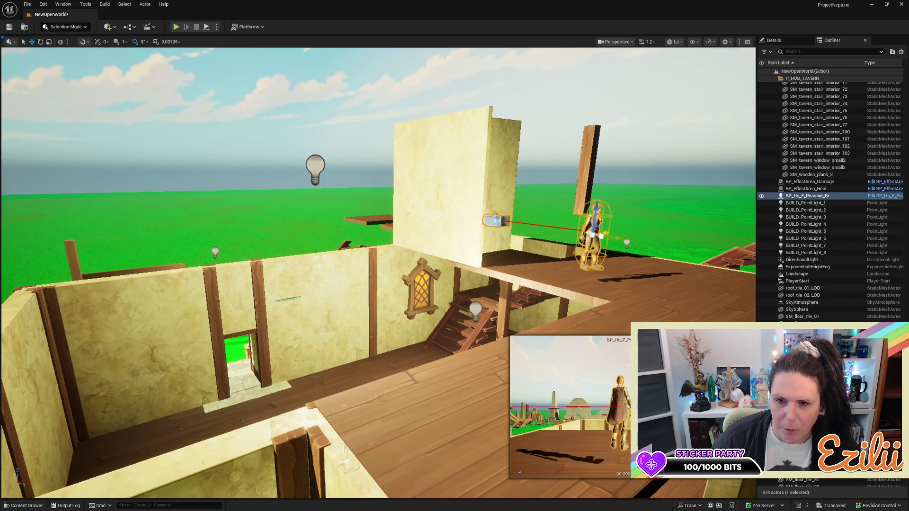
key("f")
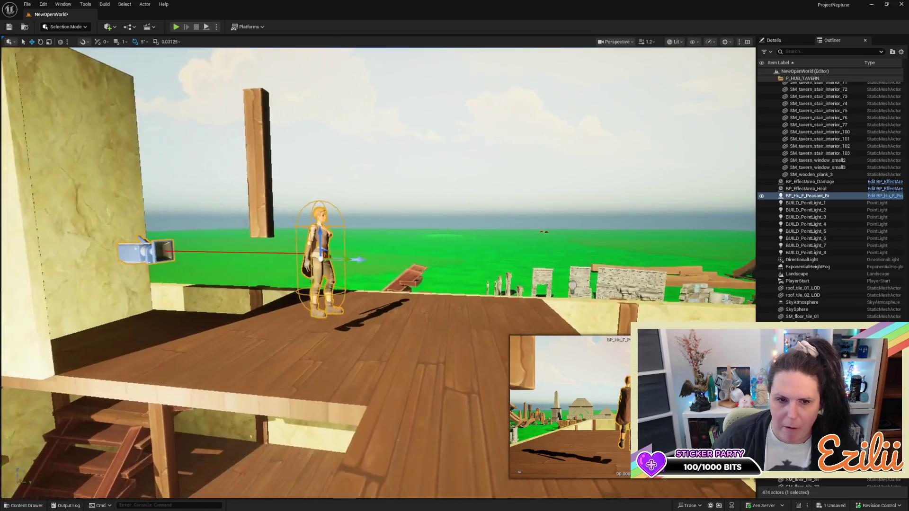
mouse_move(313, 221)
left_mouse_down()
mouse_move(322, 261)
mouse_move(337, 260)
mouse_move(337, 284)
mouse_move(338, 251)
left_mouse_up()
Fine-tune the peasant's position: nudge up, left toward the wall, then sideways along the platform
left_click_drag(409, 246, 409, 213)
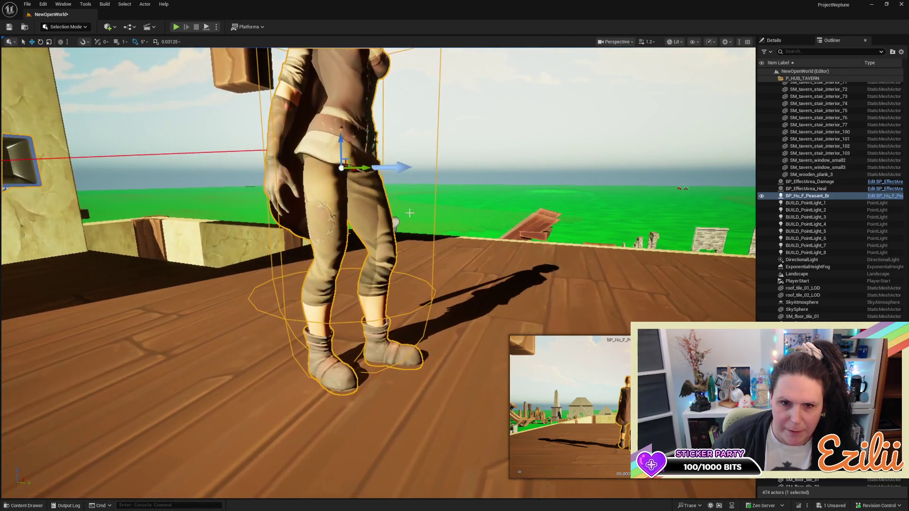
left_click_drag(343, 143, 371, 139)
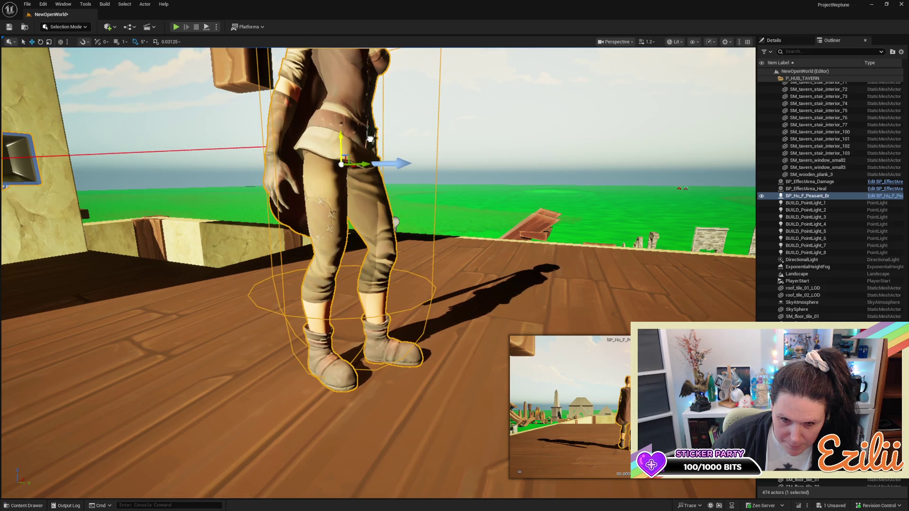
mouse_move(370, 139)
left_mouse_down()
mouse_move(370, 189)
mouse_move(307, 199)
mouse_move(284, 190)
mouse_move(265, 199)
mouse_move(523, 225)
left_mouse_up()
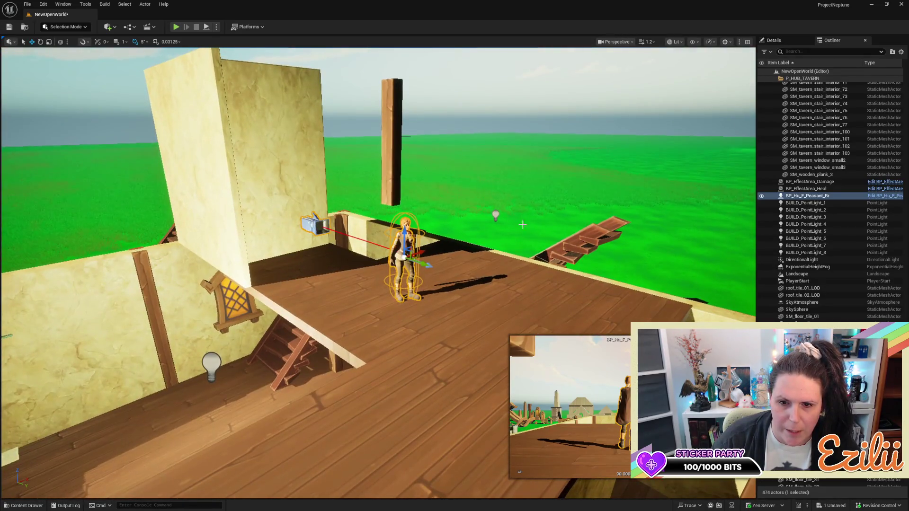
mouse_move(424, 263)
left_mouse_down()
mouse_move(305, 232)
mouse_move(326, 246)
mouse_move(315, 239)
left_mouse_up()
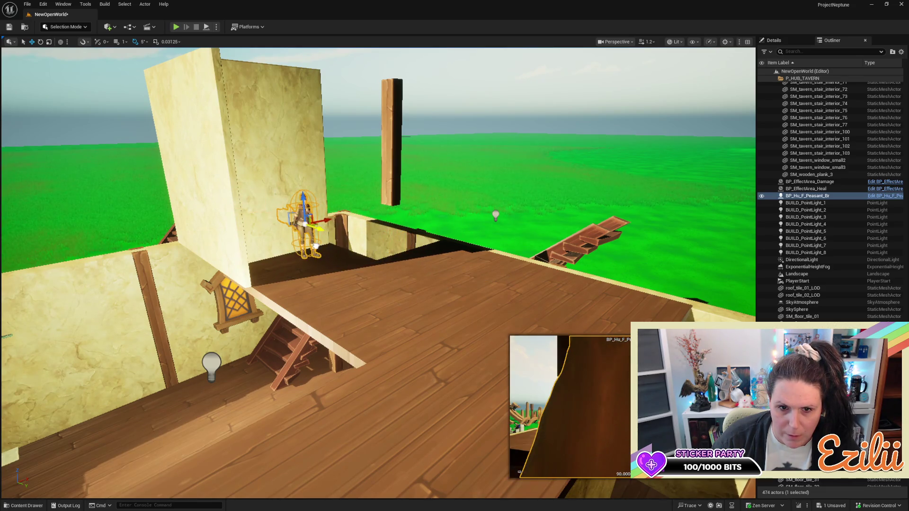
left_click_drag(378, 284, 360, 280)
left_click_drag(379, 237, 379, 303)
key("f")
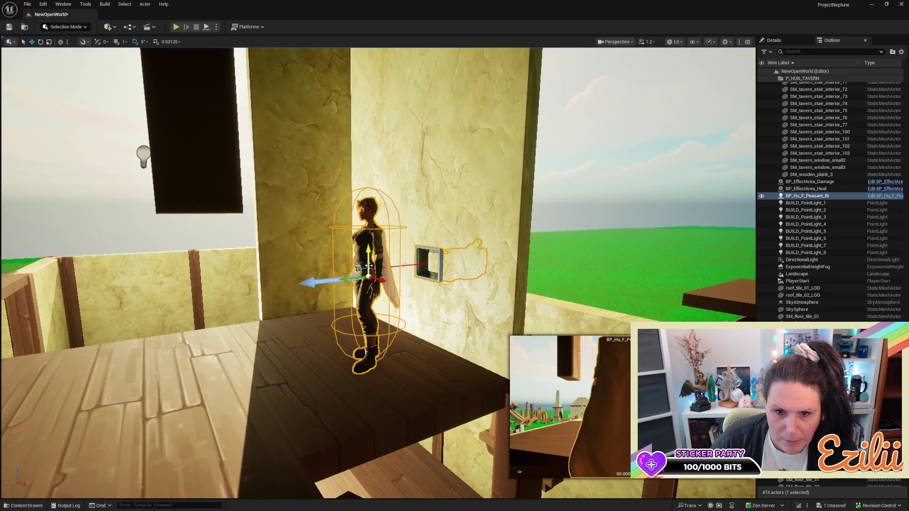
mouse_move(348, 278)
left_mouse_down()
mouse_move(553, 251)
mouse_move(669, 251)
mouse_move(673, 243)
mouse_move(627, 222)
mouse_move(626, 204)
left_mouse_up()
scroll(672, 298, "down", 10)
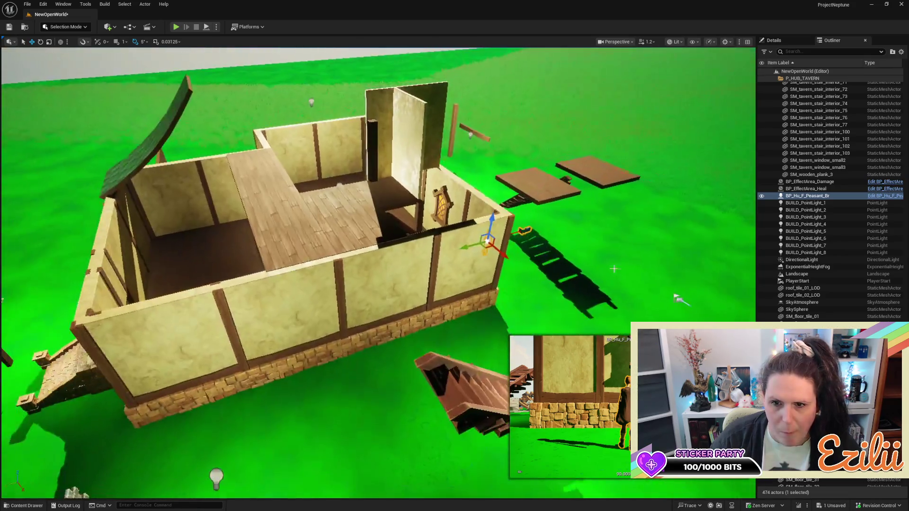
Move the peasant across to stand in front of the tall plaster wall
mouse_move(464, 248)
left_mouse_down()
mouse_move(362, 258)
mouse_move(353, 271)
mouse_move(368, 238)
left_mouse_up()
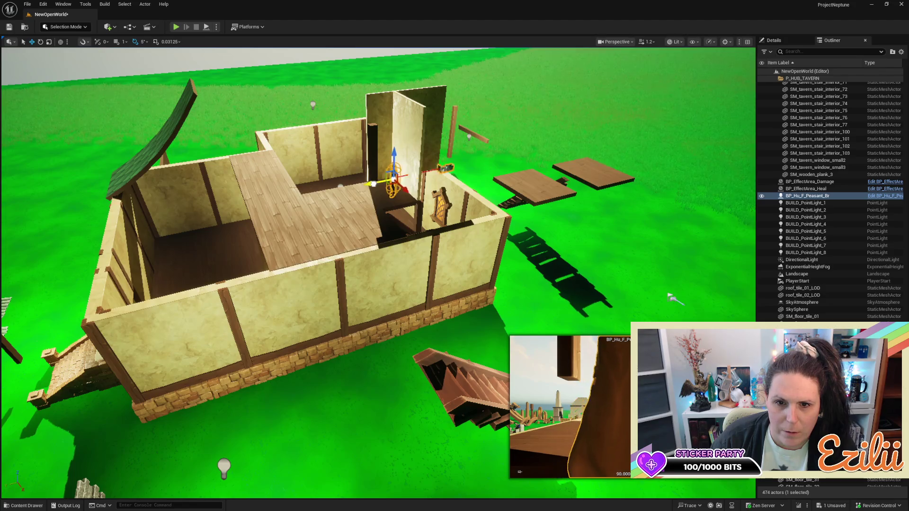
left_click_drag(668, 294, 668, 294)
left_click_drag(189, 148, 189, 148)
left_click(430, 212)
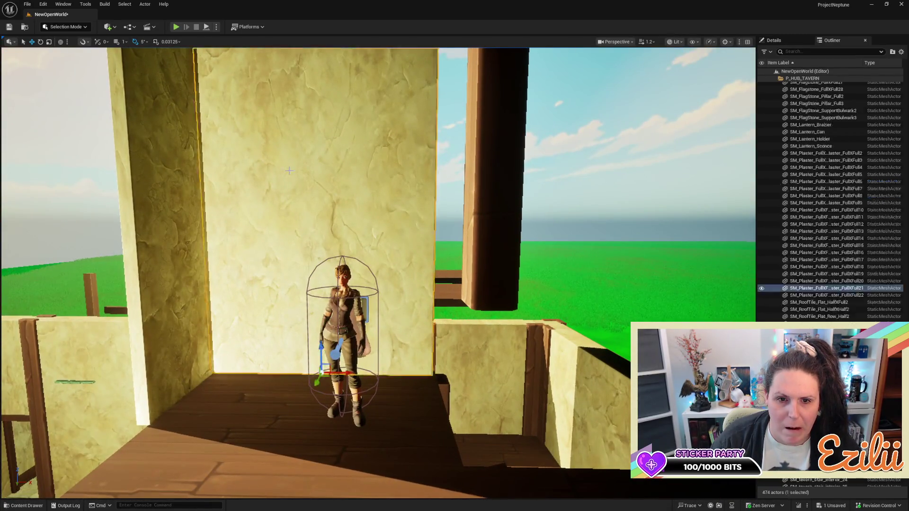
key("f")
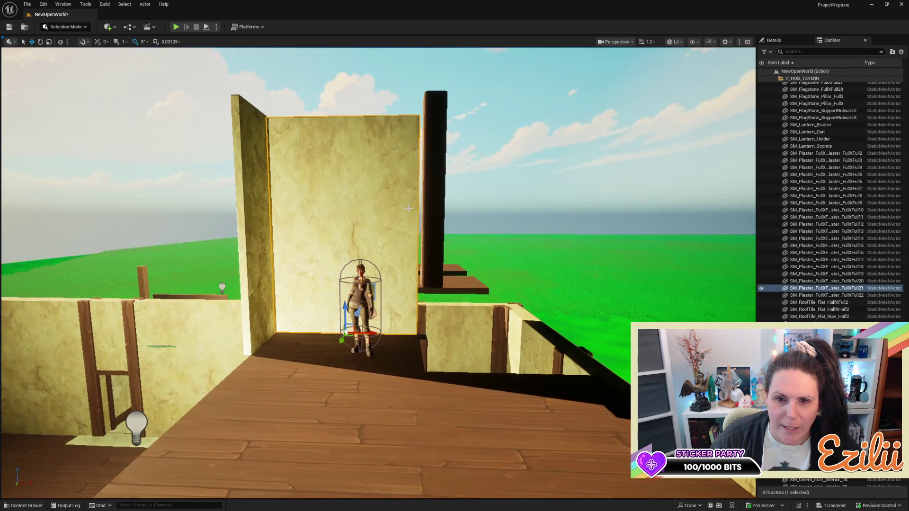
left_click_drag(416, 244, 409, 311)
Inspect the right-hand plaster wall and interior stair post, then reselect the tall wall
left_click(423, 354)
left_click_drag(423, 354, 353, 242)
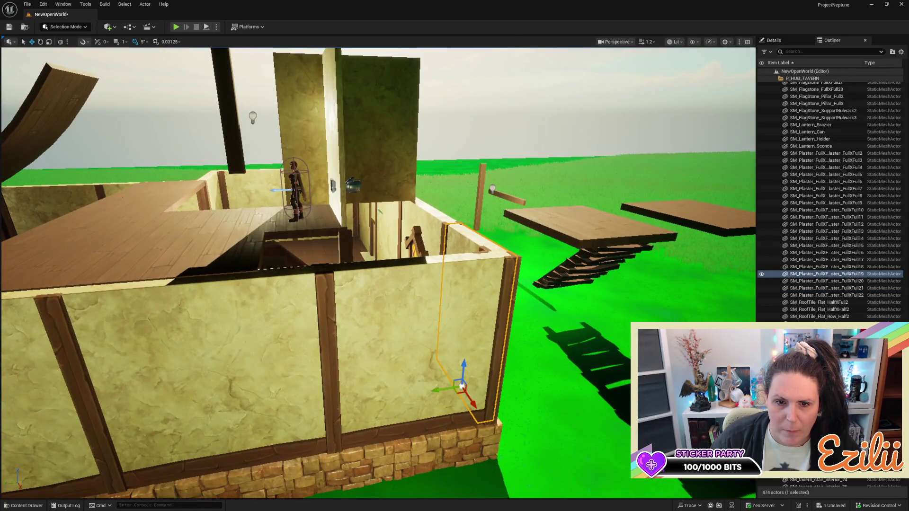
left_click(345, 296)
left_click_drag(345, 296, 386, 283)
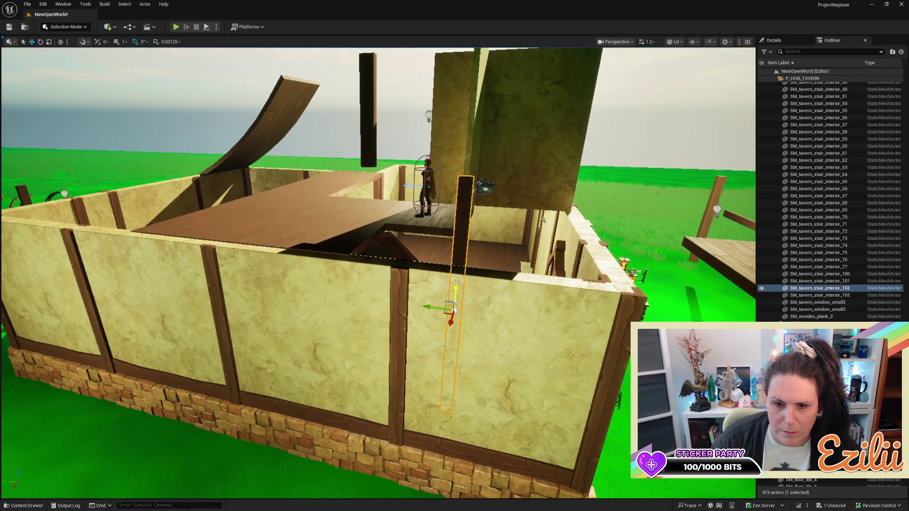
key("f")
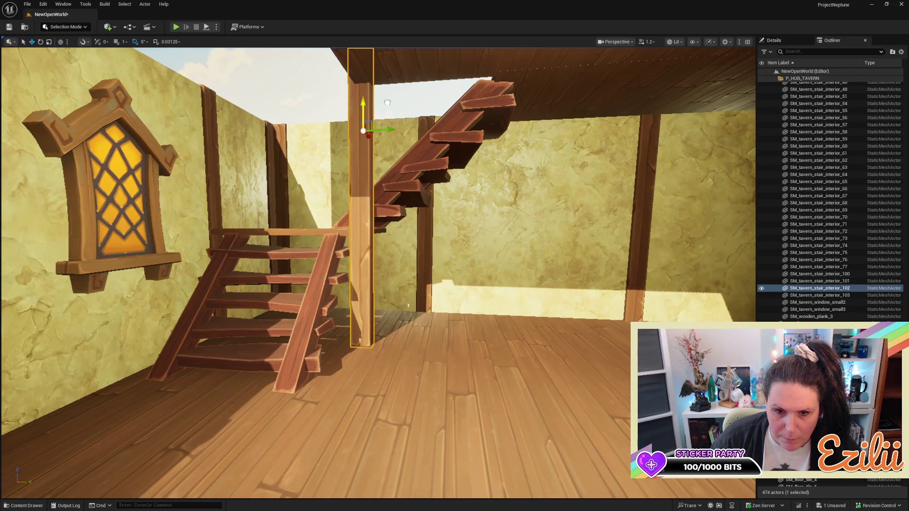
scroll(379, 273, "down", 10)
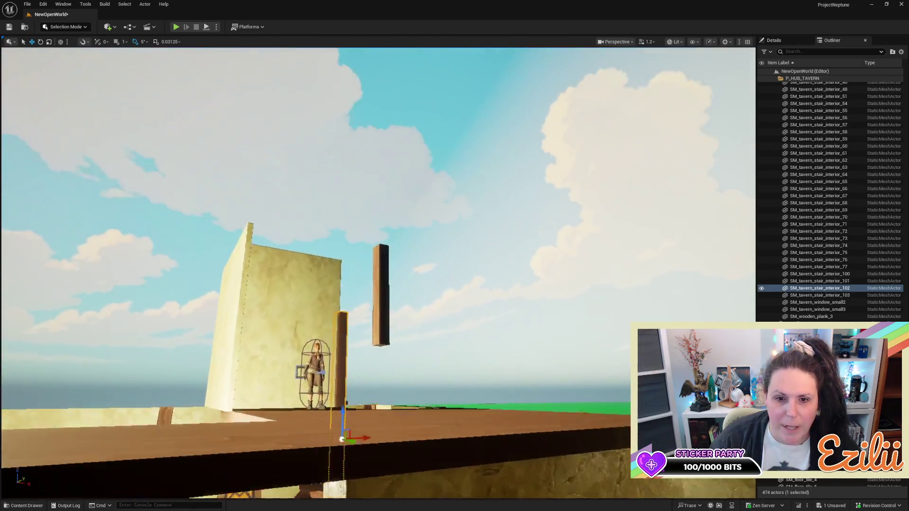
scroll(378, 274, "up", 5)
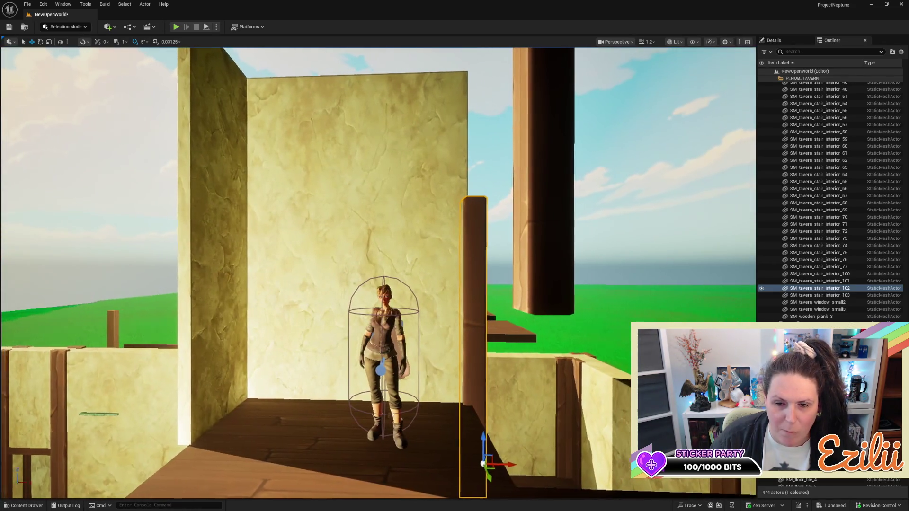
mouse_move(460, 233)
left_mouse_down()
mouse_move(384, 208)
mouse_move(449, 216)
mouse_move(445, 192)
mouse_move(433, 187)
left_mouse_up()
left_click(451, 195)
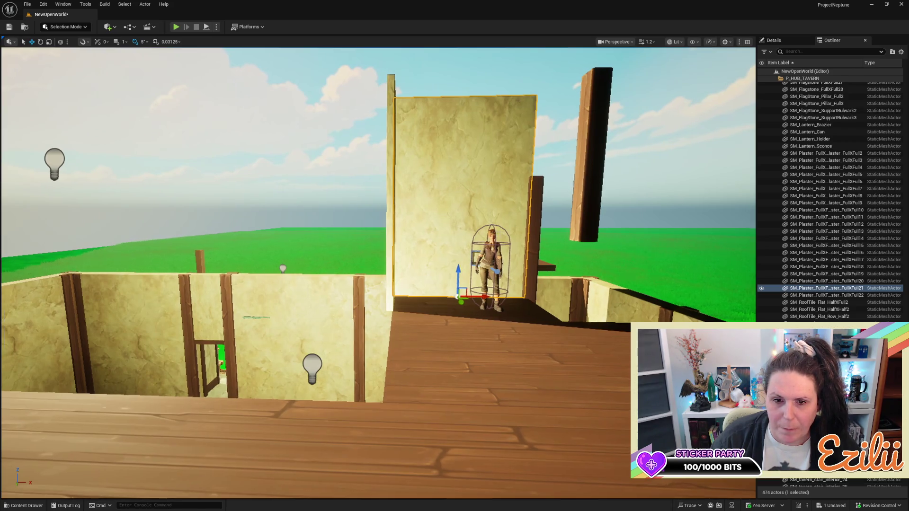
Frame the plaster wall behind the peasant and adjust its height with the Z scale handle
left_click_drag(433, 187, 422, 187)
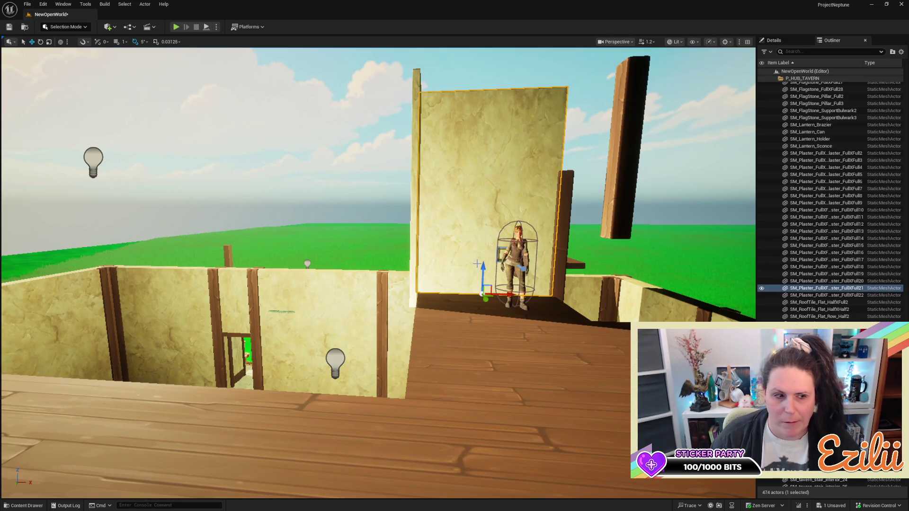
mouse_move(421, 186)
left_mouse_down()
mouse_move(433, 189)
mouse_move(433, 178)
mouse_move(423, 204)
mouse_move(433, 190)
left_mouse_up()
key("f")
key("f")
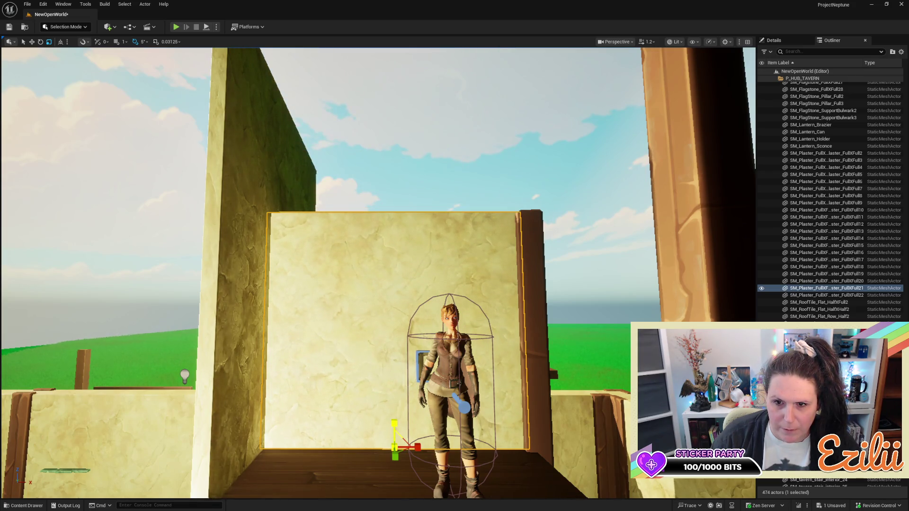
mouse_move(401, 388)
left_mouse_down()
mouse_move(416, 350)
mouse_move(431, 359)
mouse_move(426, 397)
mouse_move(412, 355)
mouse_move(393, 384)
mouse_move(382, 365)
left_mouse_up()
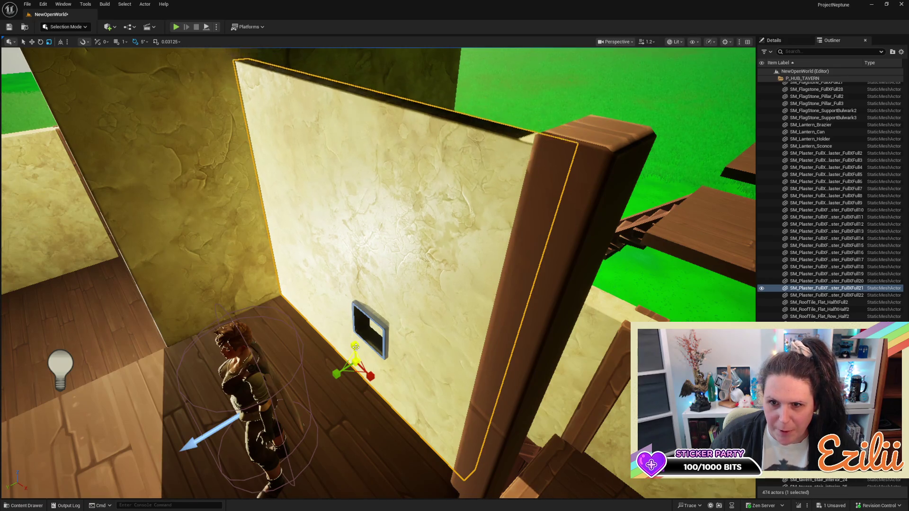
left_click_drag(355, 347, 336, 369)
left_click_drag(327, 313, 350, 358)
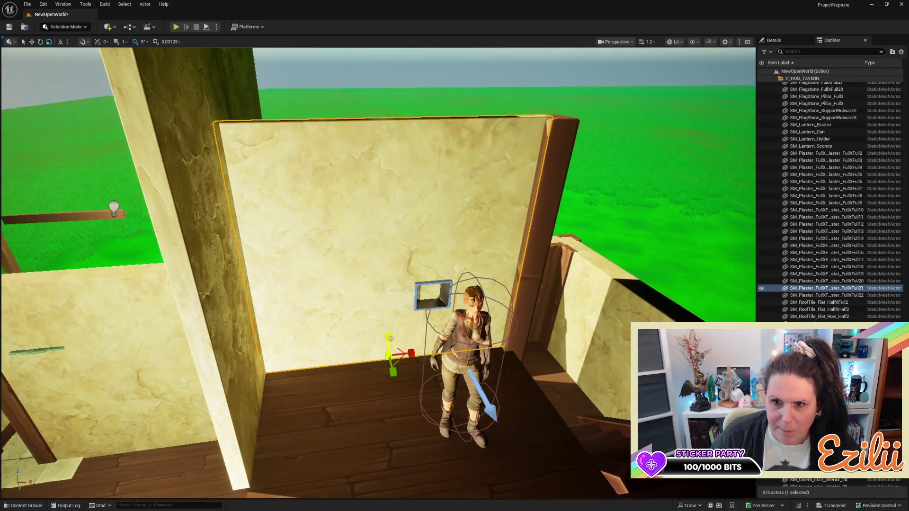
mouse_move(388, 339)
left_mouse_down()
mouse_move(388, 332)
mouse_move(401, 398)
mouse_move(406, 327)
mouse_move(244, 358)
mouse_move(247, 368)
left_mouse_up()
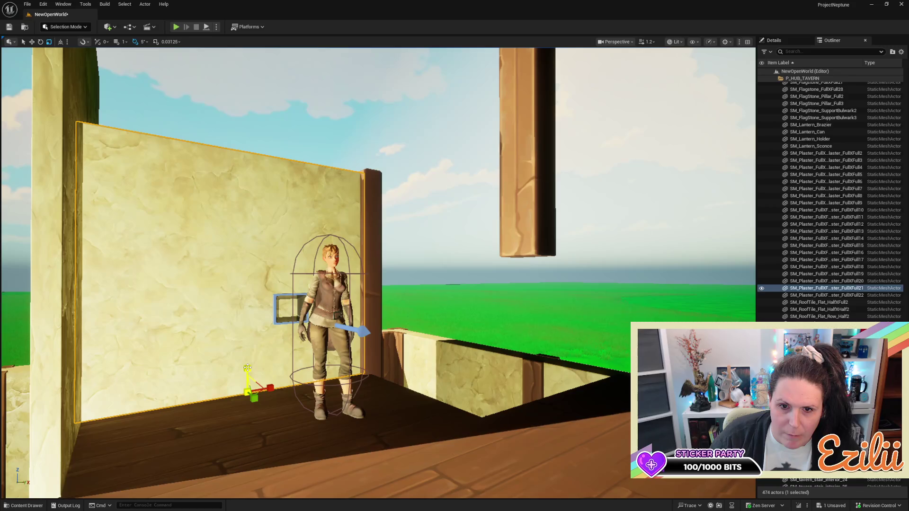
left_click_drag(247, 367, 247, 367)
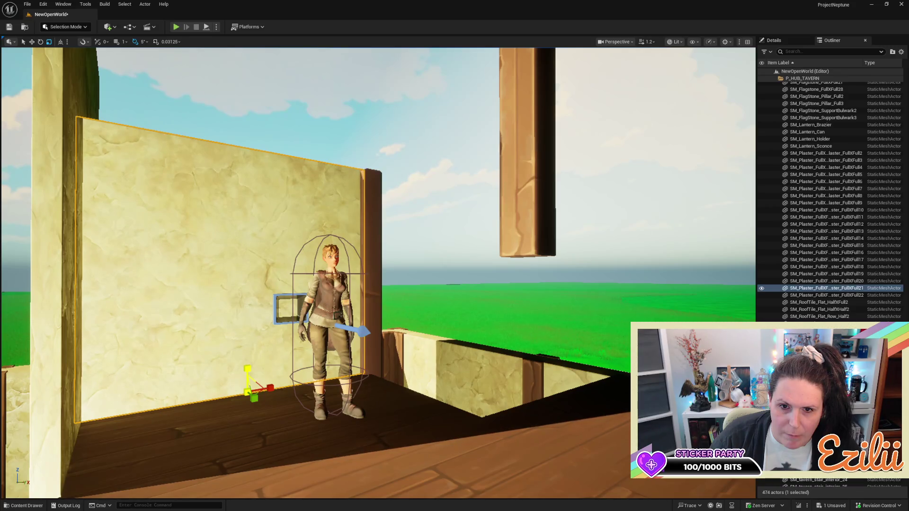
mouse_move(277, 320)
left_mouse_down()
mouse_move(289, 270)
mouse_move(294, 331)
mouse_move(303, 321)
left_mouse_up()
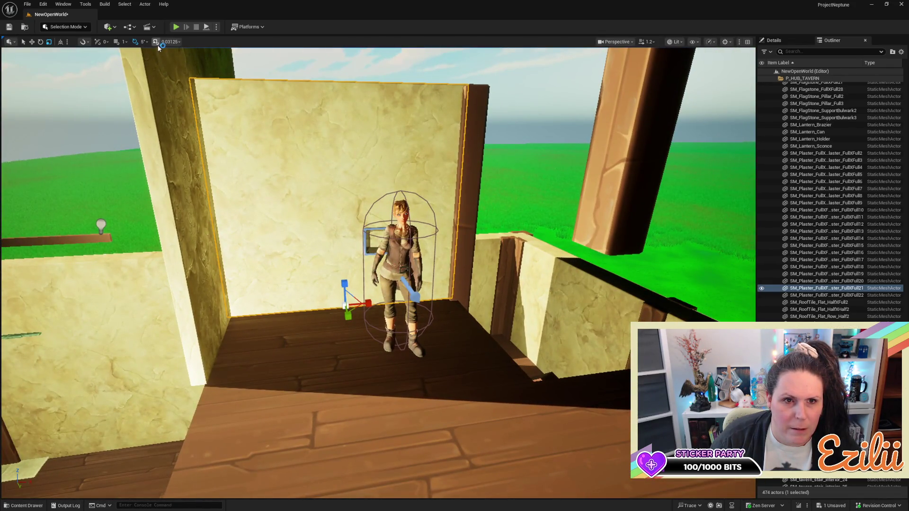
Scale the selected upper plaster wall taller along Z
left_click(180, 44)
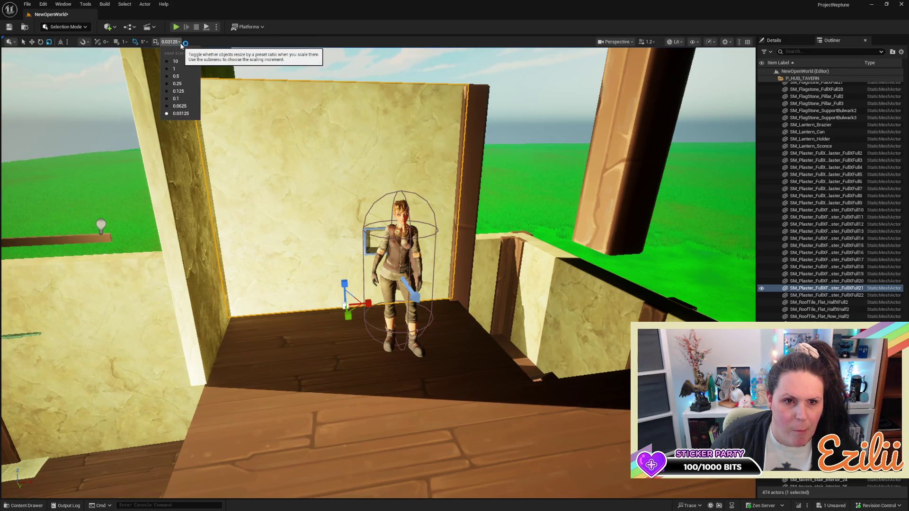
left_click(180, 43)
mouse_move(339, 195)
left_mouse_down()
mouse_move(339, 235)
mouse_move(330, 203)
left_mouse_up()
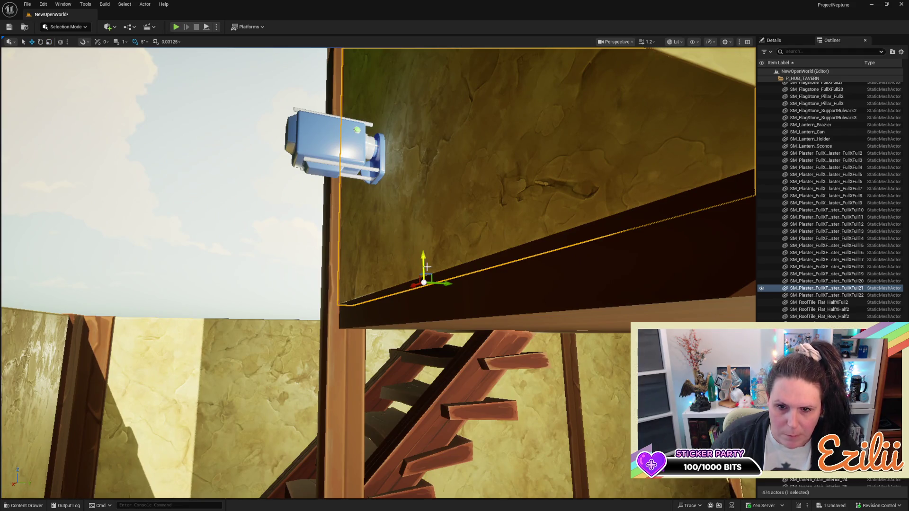
mouse_move(435, 250)
left_mouse_down()
mouse_move(428, 239)
mouse_move(433, 248)
mouse_move(472, 134)
mouse_move(528, 116)
mouse_move(511, 151)
left_mouse_up()
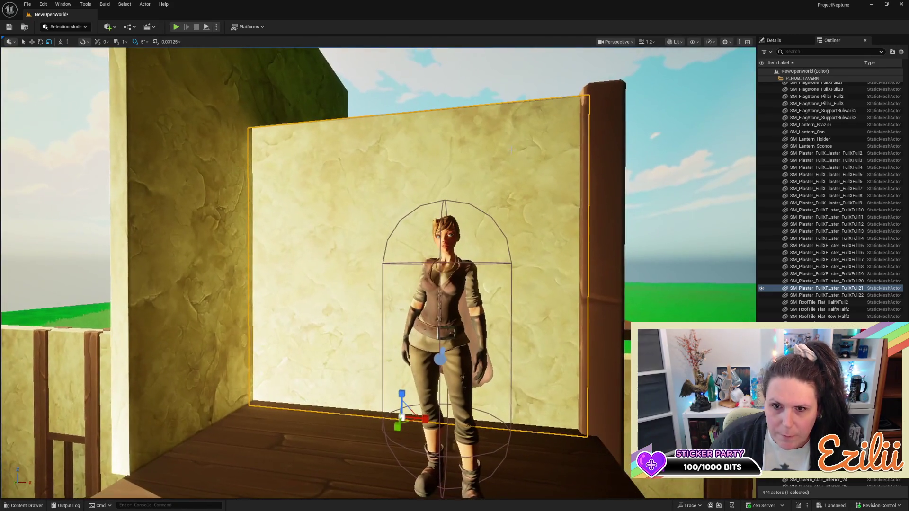
mouse_move(398, 394)
left_mouse_down()
mouse_move(447, 375)
mouse_move(476, 325)
mouse_move(455, 339)
mouse_move(447, 379)
mouse_move(428, 383)
mouse_move(426, 362)
left_mouse_up()
Alt-drag a copy of the tall plaster wall along Y and slide it left over the left room
left_click_drag(344, 298, 345, 299)
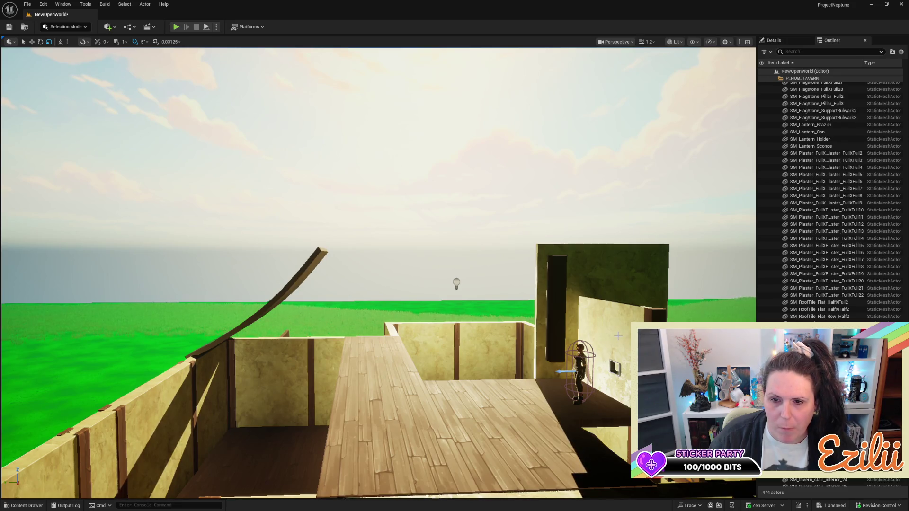
left_click(616, 271)
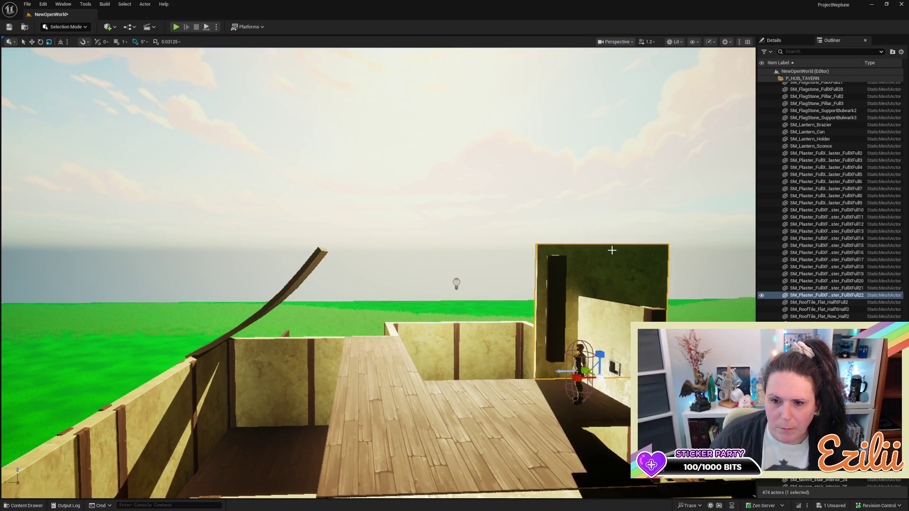
left_click_drag(552, 337, 542, 360)
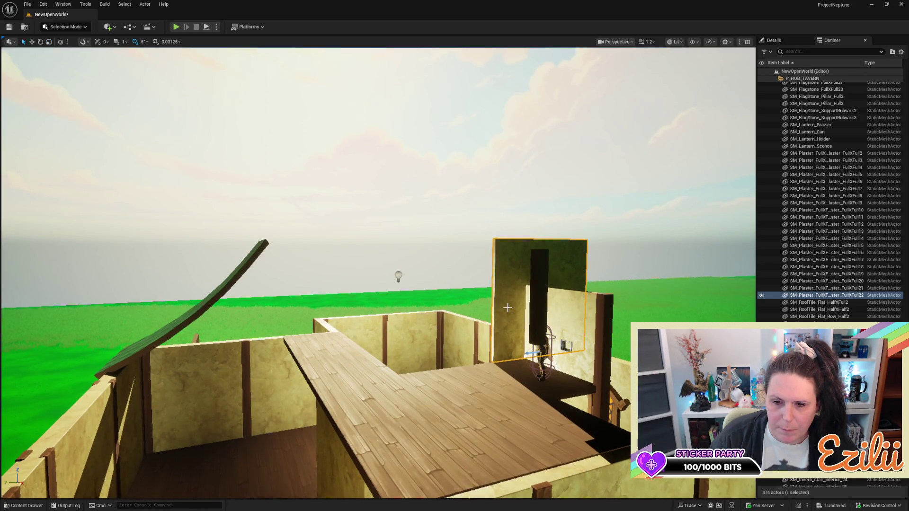
mouse_move(522, 359)
left_mouse_down()
mouse_move(374, 378)
mouse_move(299, 405)
mouse_move(350, 396)
mouse_move(353, 407)
left_mouse_up()
mouse_move(429, 335)
left_mouse_down()
mouse_move(299, 324)
mouse_move(317, 315)
left_mouse_up()
Select the copied wall SM_Plaster_FullXFull23 and drag it along X off the tavern
key("s")
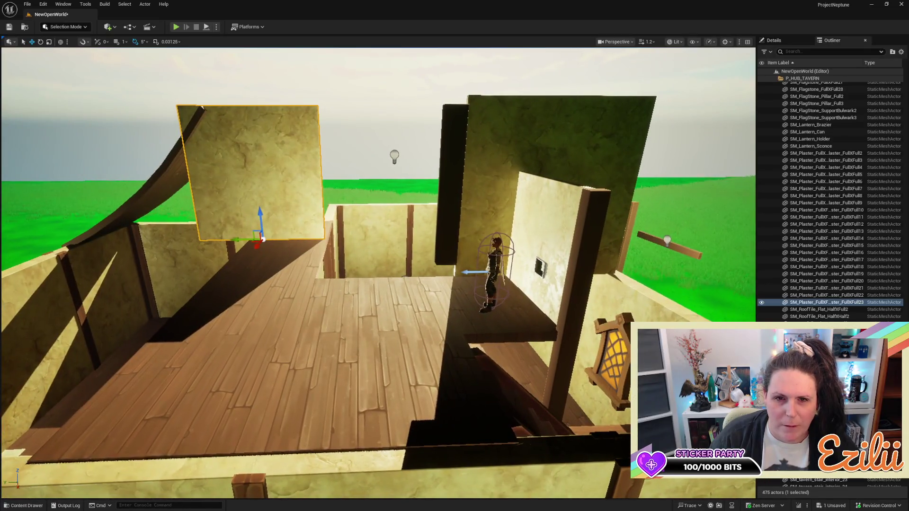
key("s")
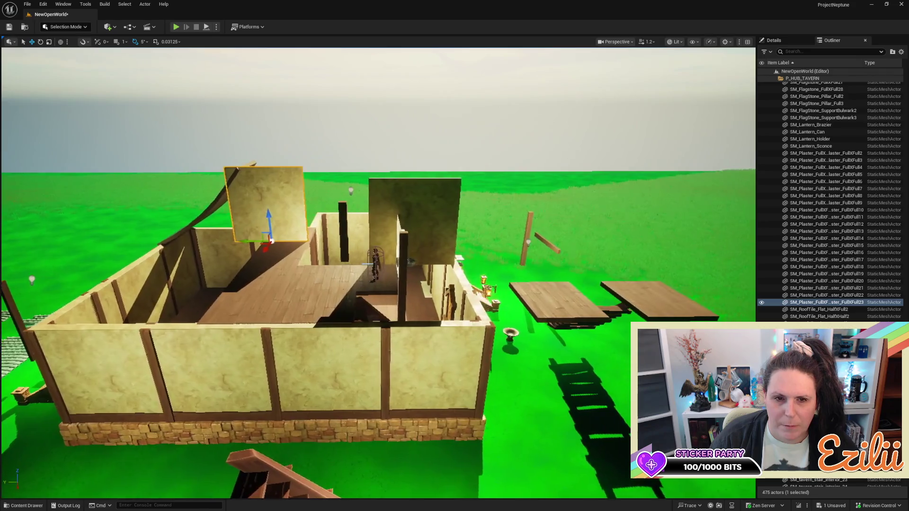
left_click_drag(454, 256, 456, 256)
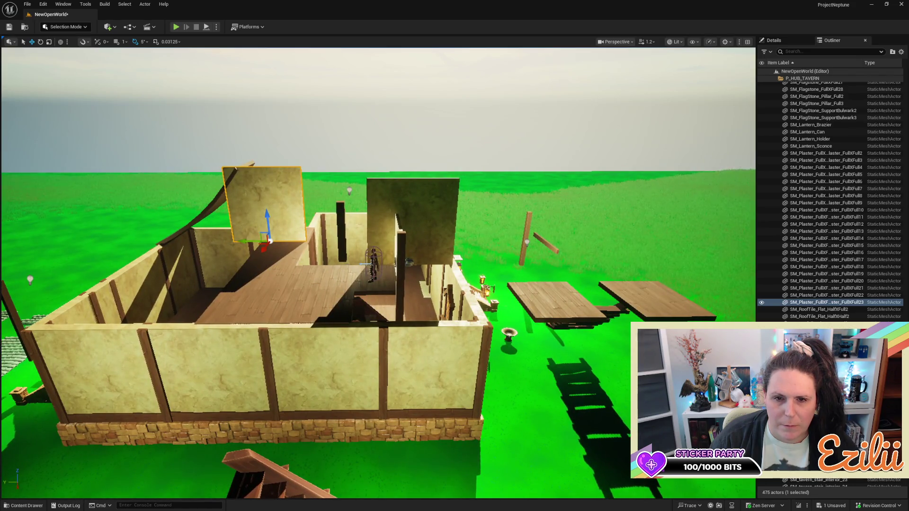
left_click_drag(454, 256, 380, 256)
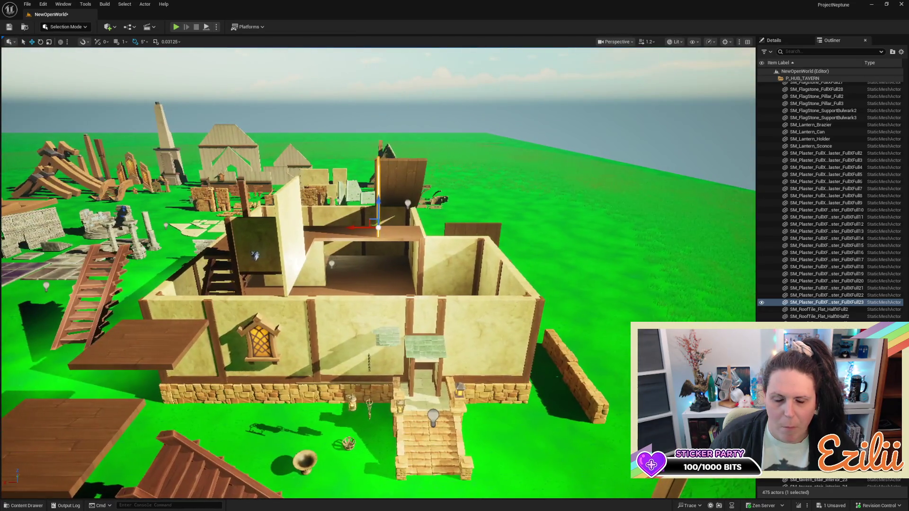
left_click_drag(354, 316, 331, 316)
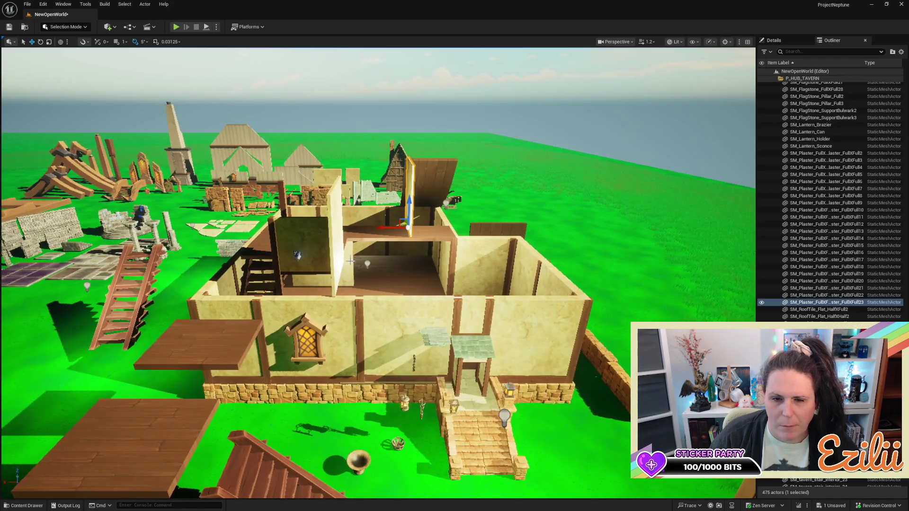
left_click(340, 243)
left_click_drag(334, 242, 335, 242)
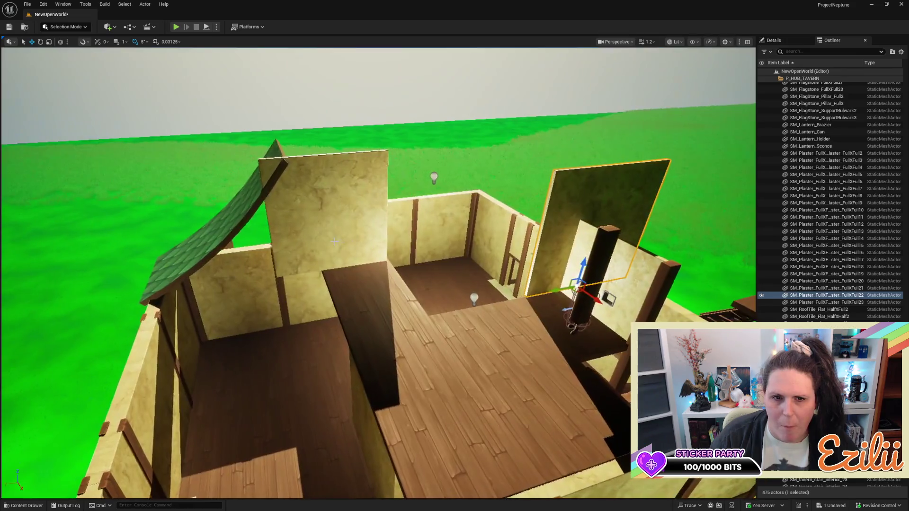
left_click(338, 212)
left_click_drag(313, 270, 658, 203)
Fly around the tavern to check the panel lying on the grass beside the wooden stair
key("w")
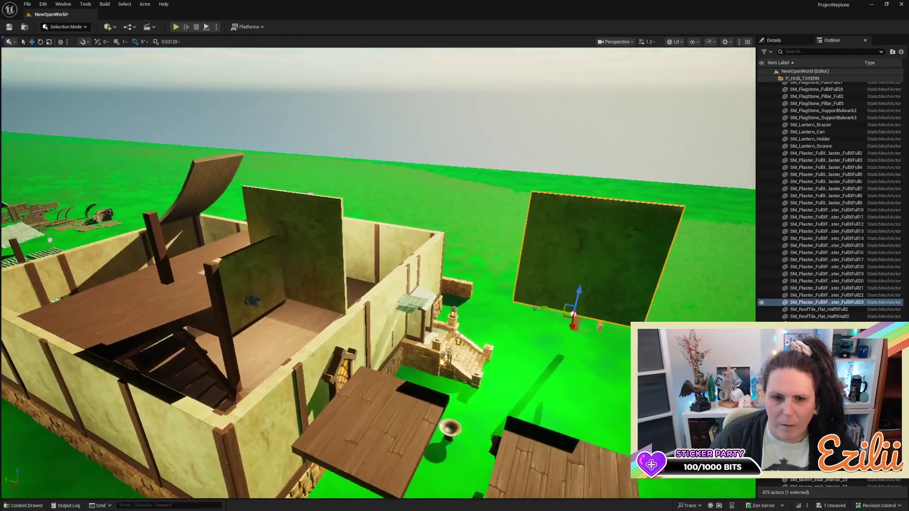
key("s")
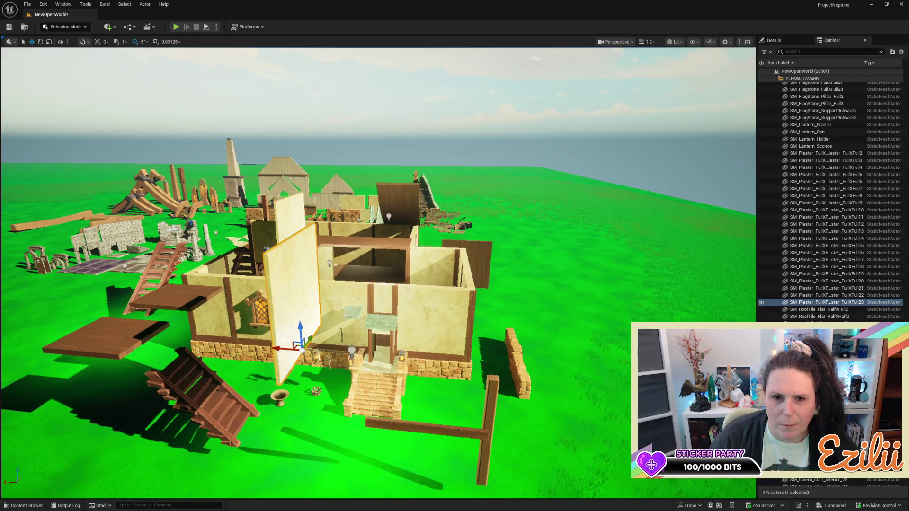
key("a")
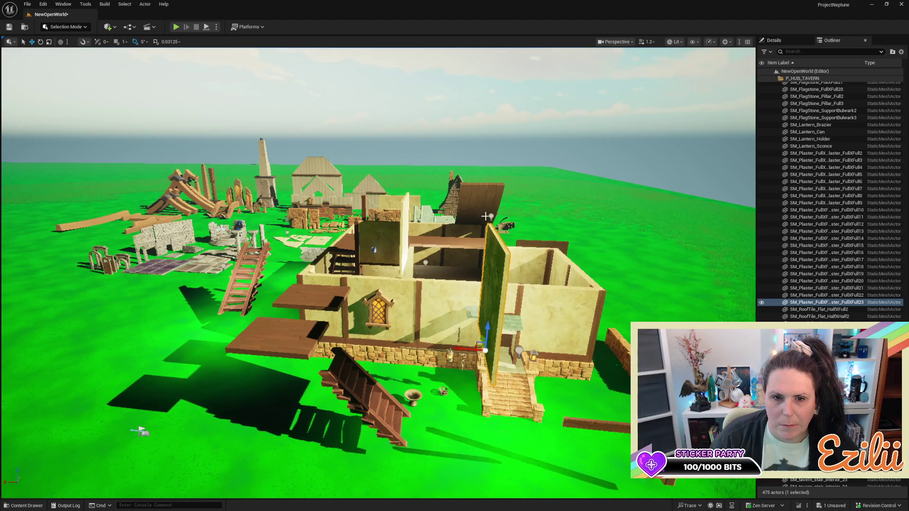
left_click_drag(321, 166, 327, 165)
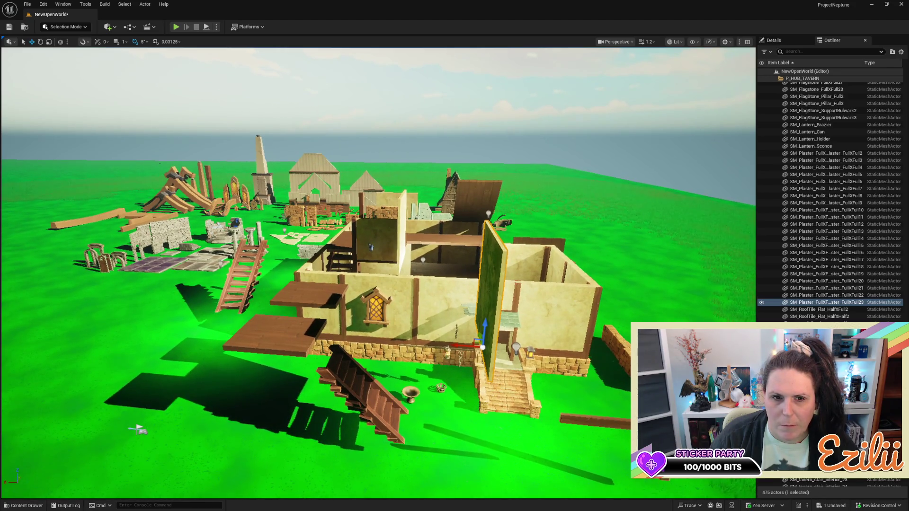
mouse_move(326, 165)
left_mouse_down()
mouse_move(753, 165)
mouse_move(559, 165)
left_mouse_up()
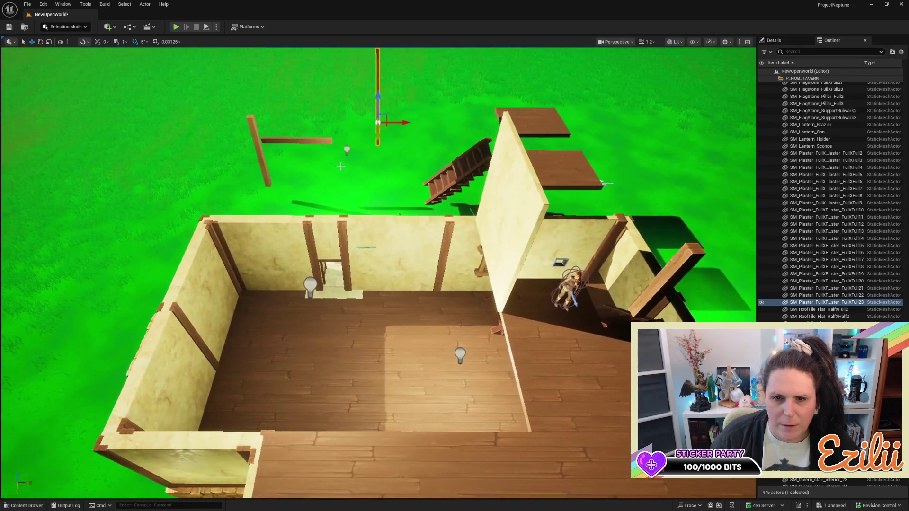
mouse_move(346, 98)
left_mouse_down()
mouse_move(298, 96)
mouse_move(383, 96)
mouse_move(450, 123)
mouse_move(450, 156)
mouse_move(466, 152)
mouse_move(478, 163)
left_mouse_up()
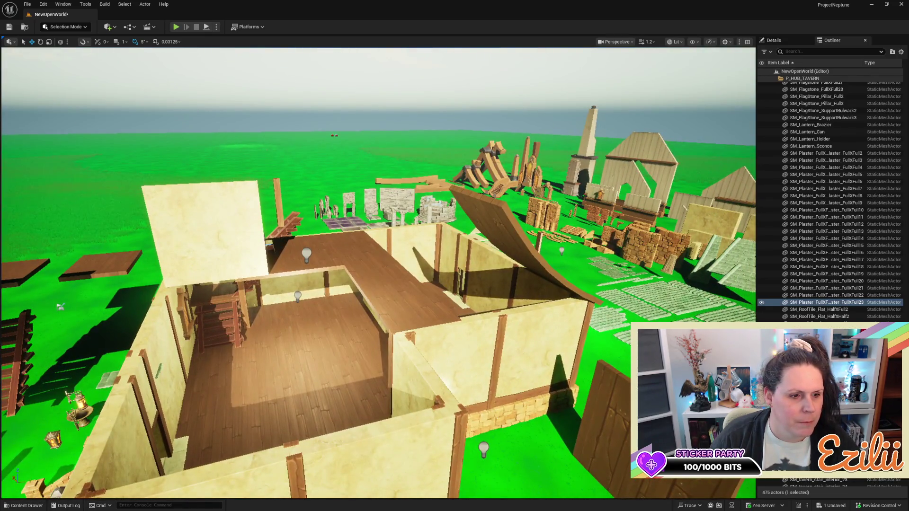
mouse_move(321, 255)
left_mouse_down()
mouse_move(274, 233)
mouse_move(218, 294)
mouse_move(8, 253)
left_mouse_up()
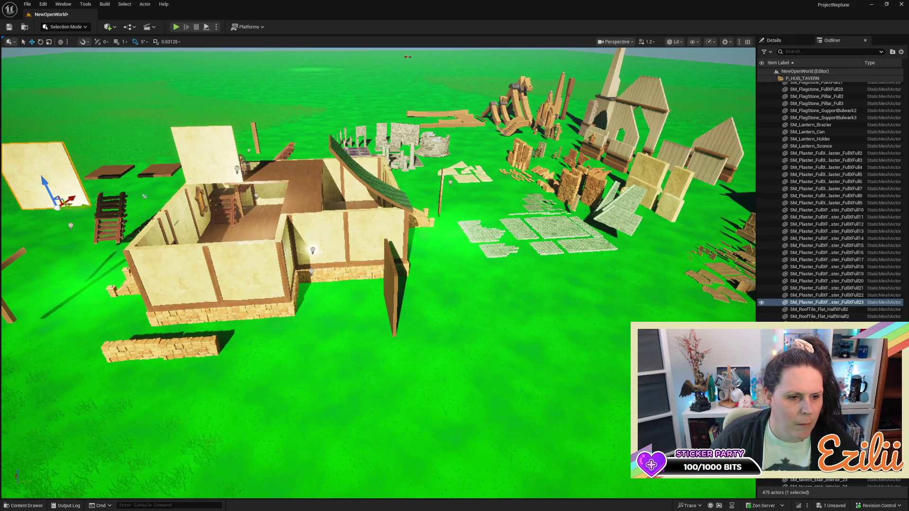
Delete the old roof_tile_02_LOD and roof_tile_01_LOD pieces
left_click(391, 196)
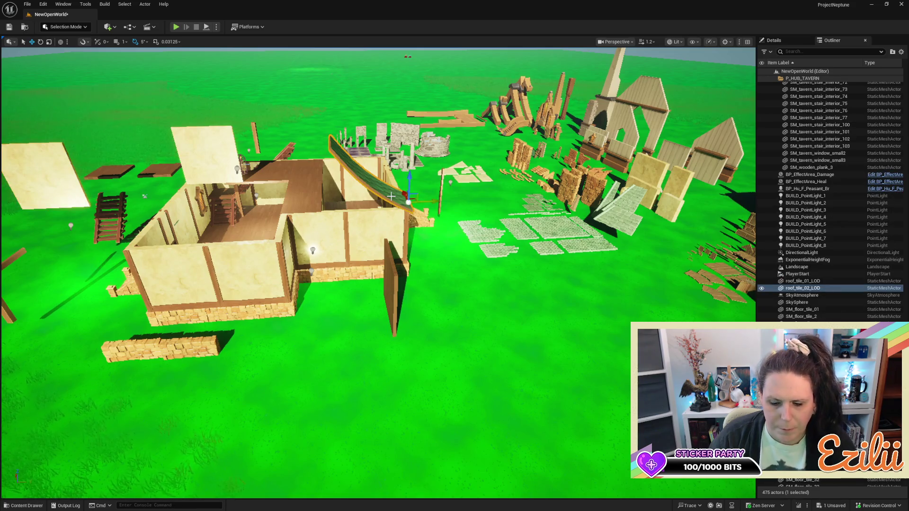
left_click_drag(391, 195, 404, 196)
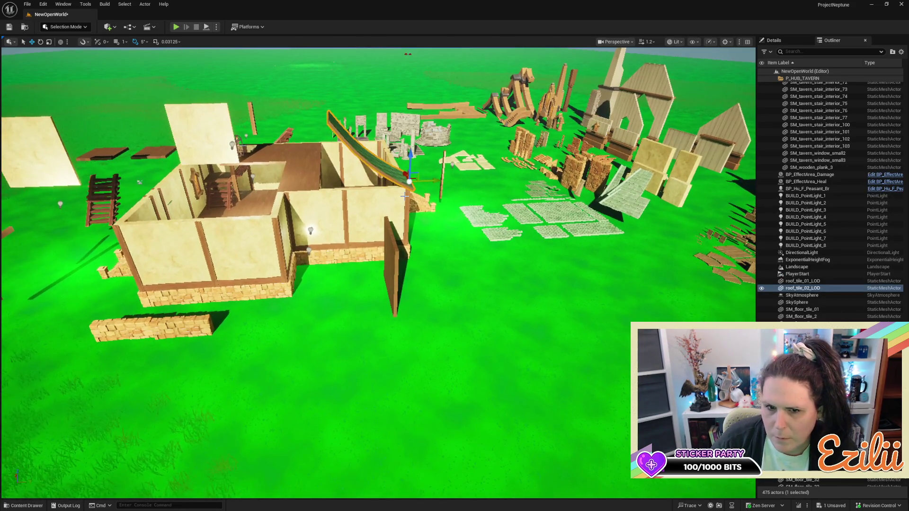
key("Delete")
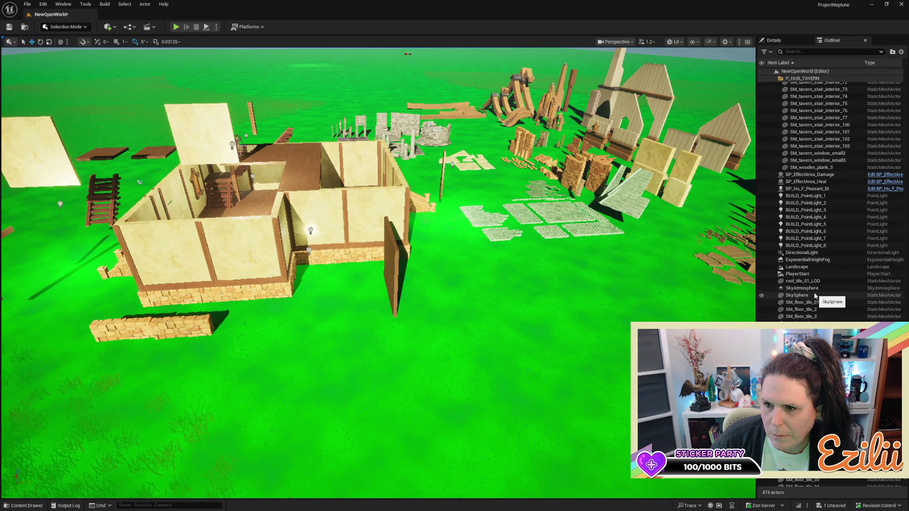
scroll(815, 295, "down", 3)
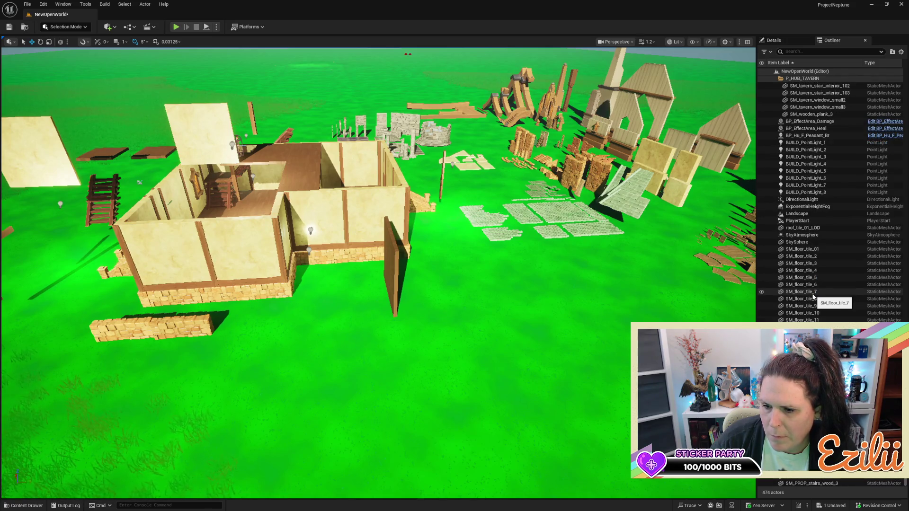
scroll(813, 297, "up", 3)
left_click(840, 272)
key("Delete")
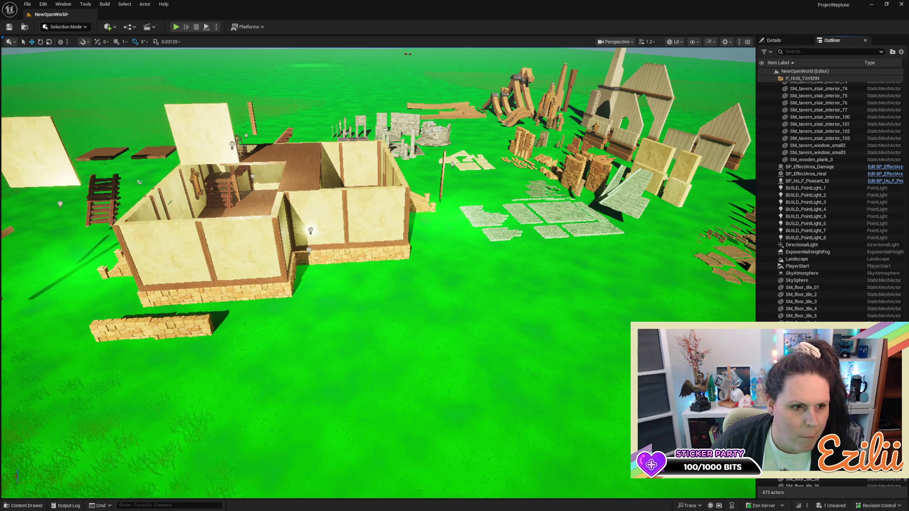
Place SM_roof_tile_02, SM_roof_tile_03 and one more roof tile on the grass before the tavern
mouse_move(213, 310)
left_mouse_down()
mouse_move(334, 307)
mouse_move(371, 281)
left_mouse_up()
mouse_move(151, 388)
left_mouse_down()
mouse_move(322, 370)
mouse_move(319, 308)
left_mouse_up()
mouse_move(151, 388)
left_mouse_down()
mouse_move(153, 364)
mouse_move(407, 360)
mouse_move(423, 369)
left_mouse_up()
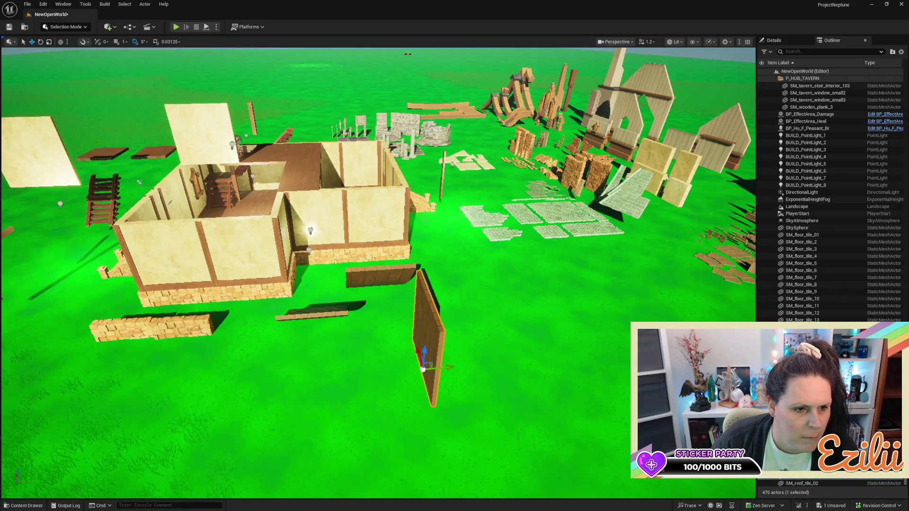
Select SM_roof_tile_03 and lift it onto the tavern's upper floor
mouse_move(189, 354)
left_mouse_down()
mouse_move(123, 331)
mouse_move(95, 284)
left_mouse_up()
mouse_move(319, 301)
left_mouse_down()
mouse_move(310, 351)
mouse_move(320, 302)
mouse_move(251, 291)
left_mouse_up()
left_click_drag(284, 322, 304, 323)
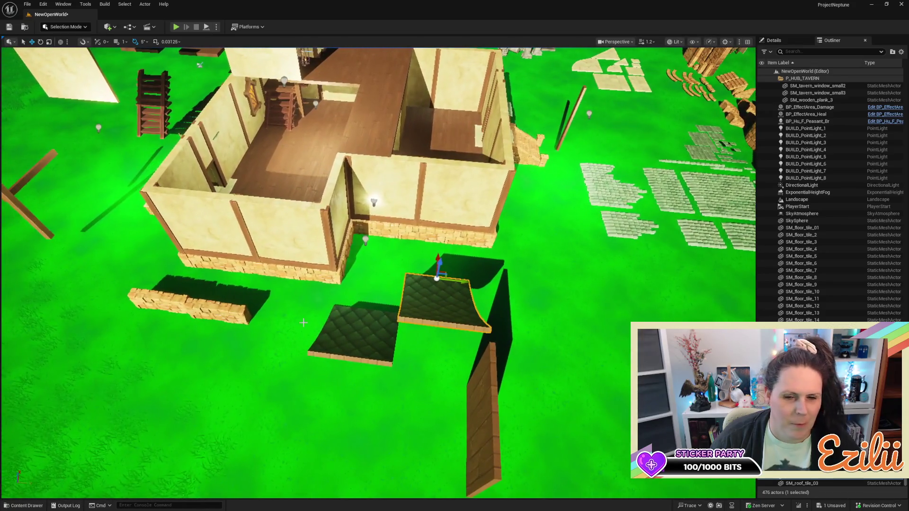
left_click(349, 333)
mouse_move(370, 294)
left_mouse_down()
mouse_move(356, 285)
mouse_move(495, 263)
left_mouse_up()
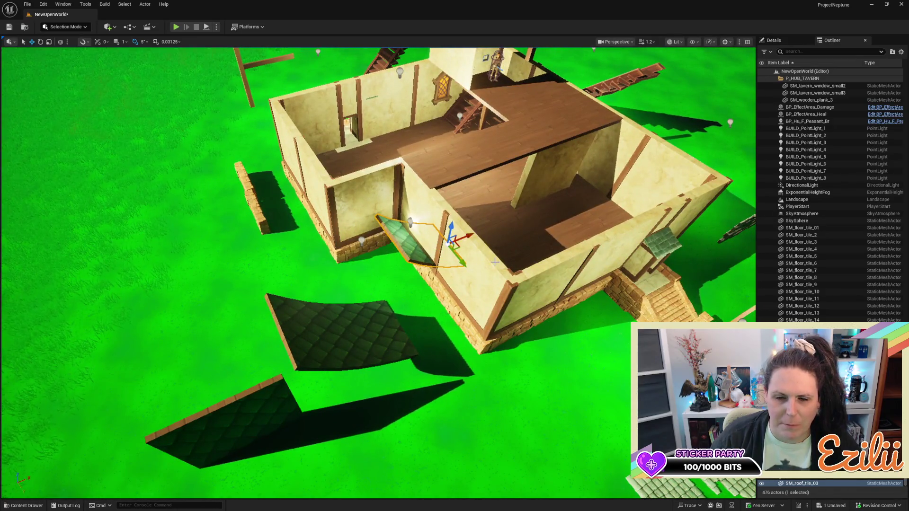
left_click_drag(453, 226, 499, 139)
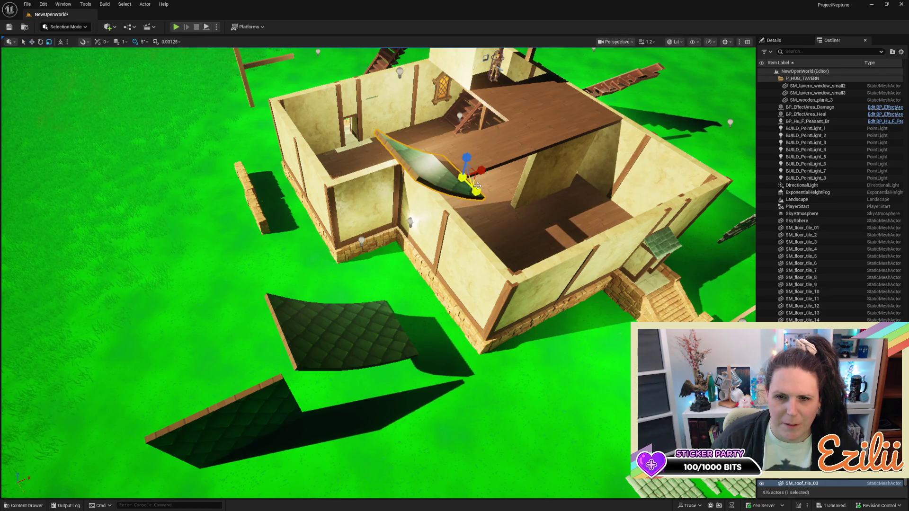
Rotate the roof tile so it leans at an angle against the side wall
mouse_move(469, 200)
left_mouse_down()
mouse_move(476, 187)
mouse_move(488, 184)
mouse_move(487, 191)
left_mouse_up()
scroll(487, 192, "up", 3)
key("f")
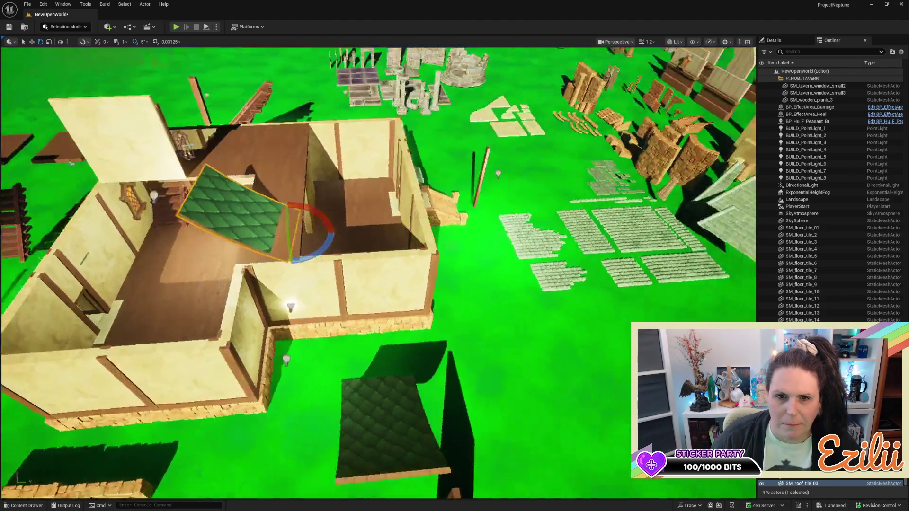
key("w")
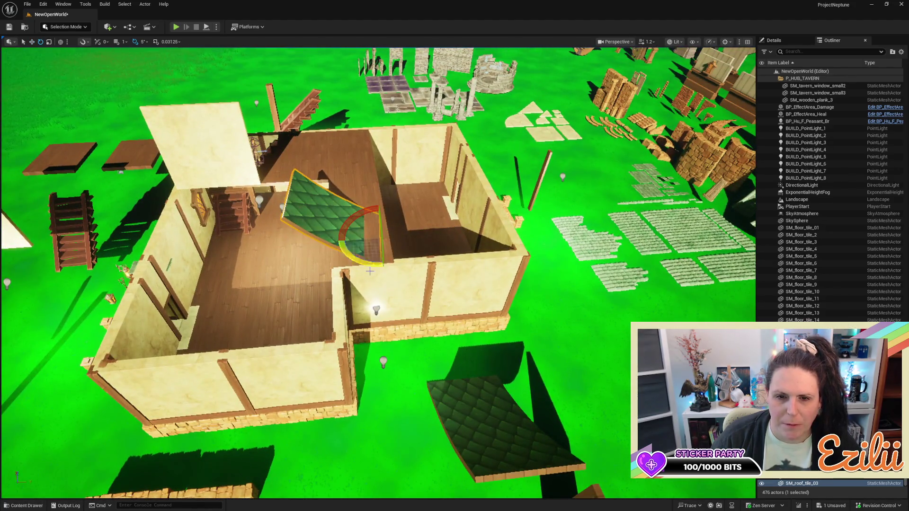
key("e")
mouse_move(375, 216)
left_mouse_down()
mouse_move(374, 244)
mouse_move(545, 245)
mouse_move(330, 239)
left_mouse_up()
key("w")
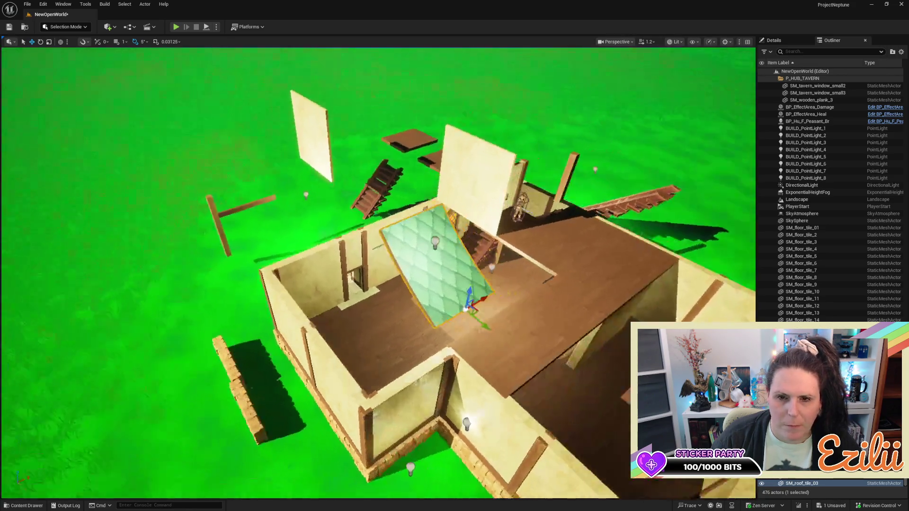
Slide the slanted roof tile along Y until it rests on the left wall's top
left_click_drag(309, 312, 511, 280)
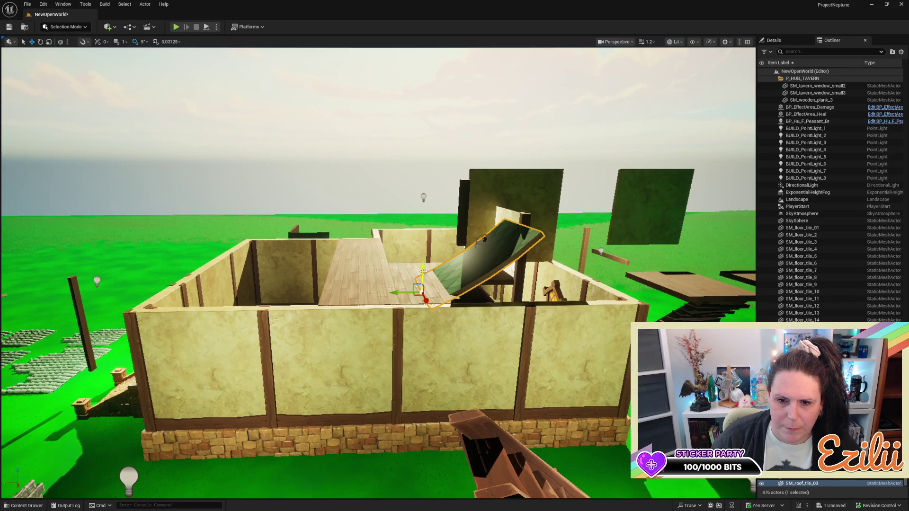
left_click_drag(531, 302, 531, 302)
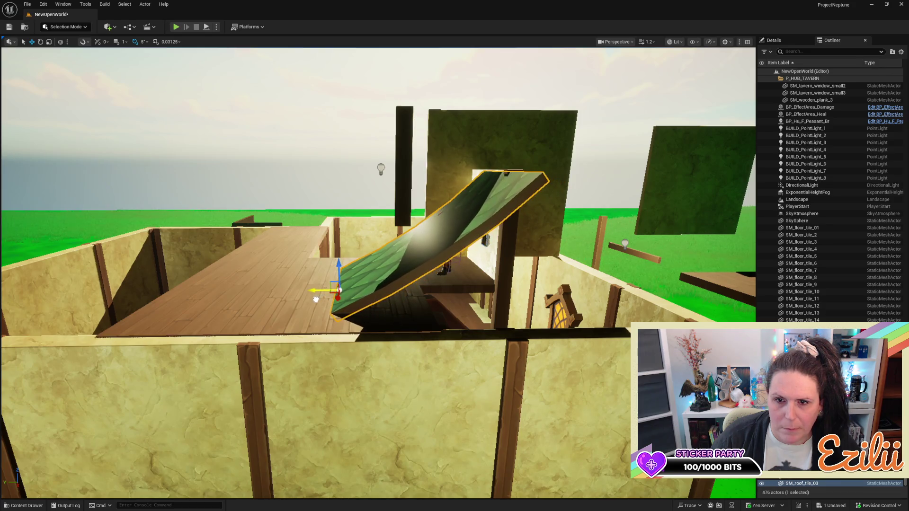
left_click_drag(430, 277, 429, 277)
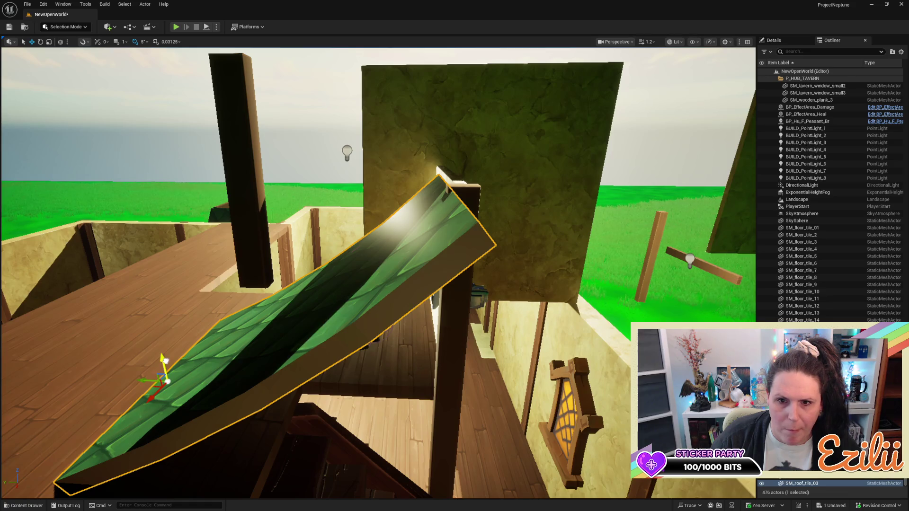
left_click_drag(264, 348, 263, 348)
left_click_drag(472, 281, 207, 287)
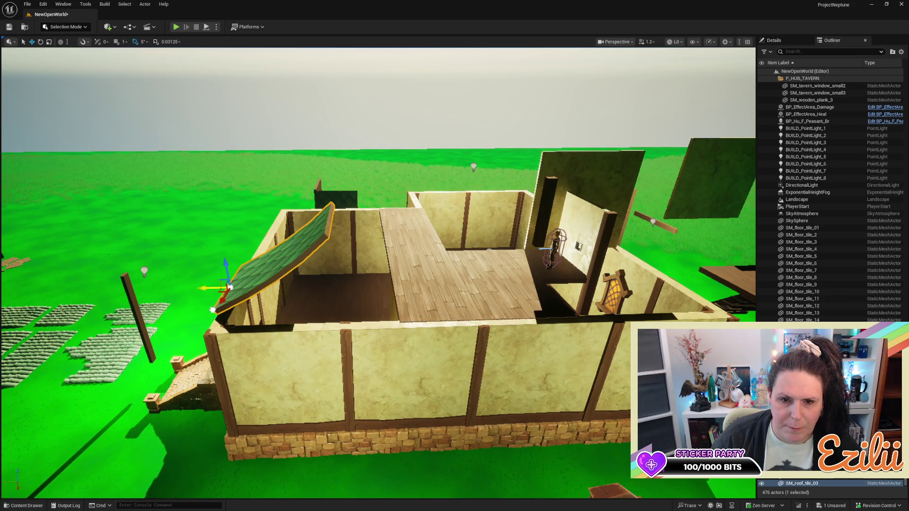
left_click_drag(208, 287, 199, 288)
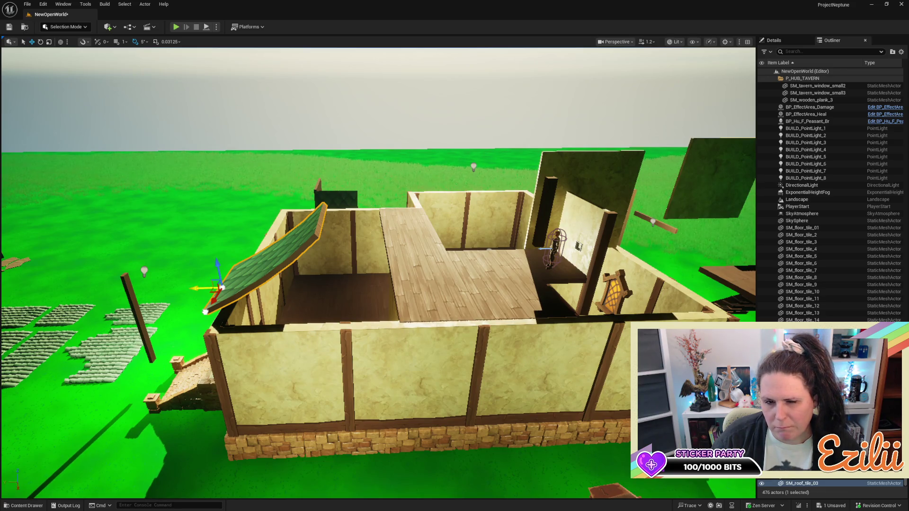
left_click_drag(205, 311, 264, 321)
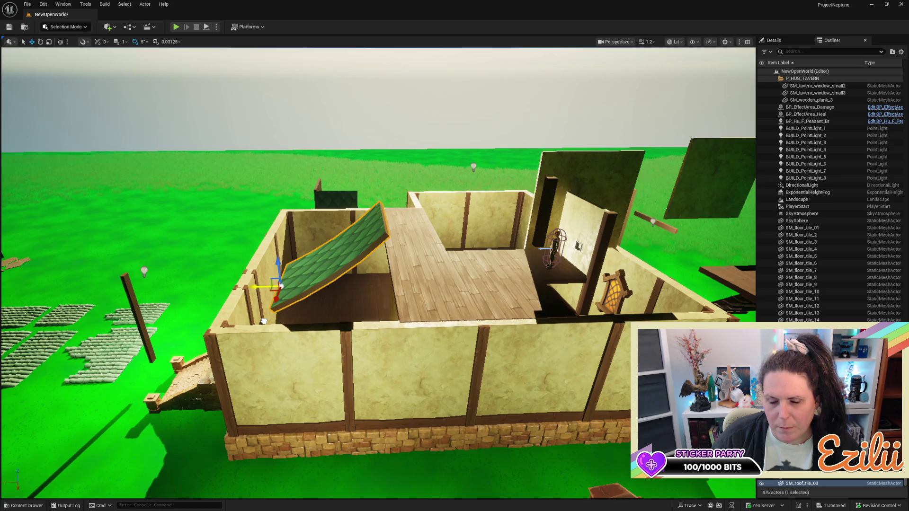
left_click_drag(278, 322, 508, 334)
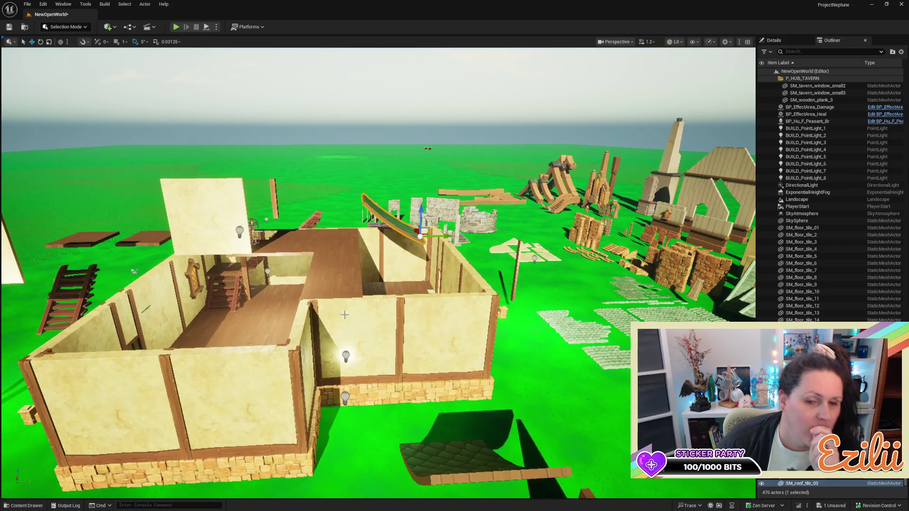
scroll(345, 315, "up", 15)
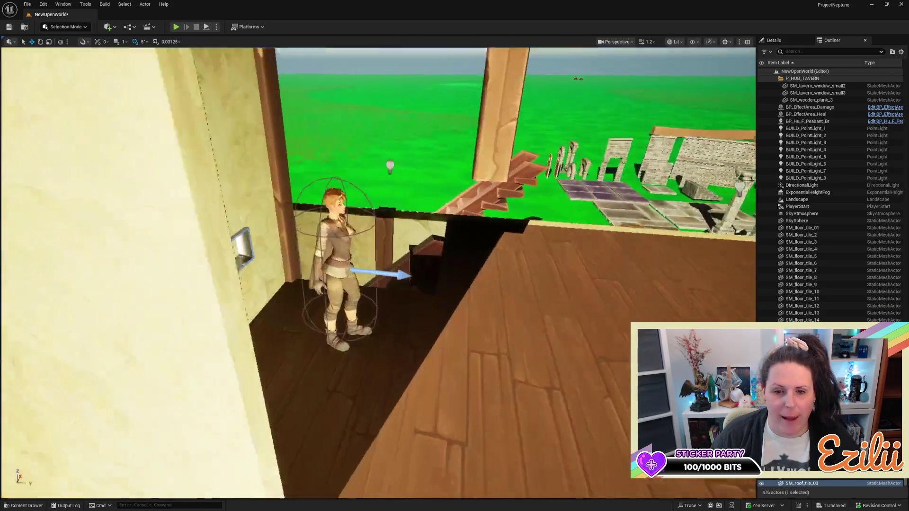
Alt-drag a copy of the plaster wall panel and stand it under the roof tile's high end
left_click(118, 213)
scroll(379, 265, "down", 10)
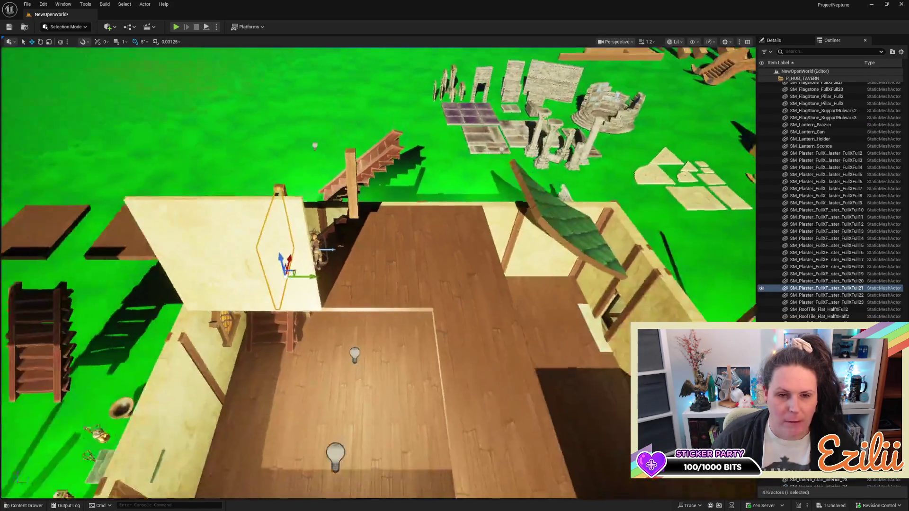
left_click_drag(118, 282, 119, 282)
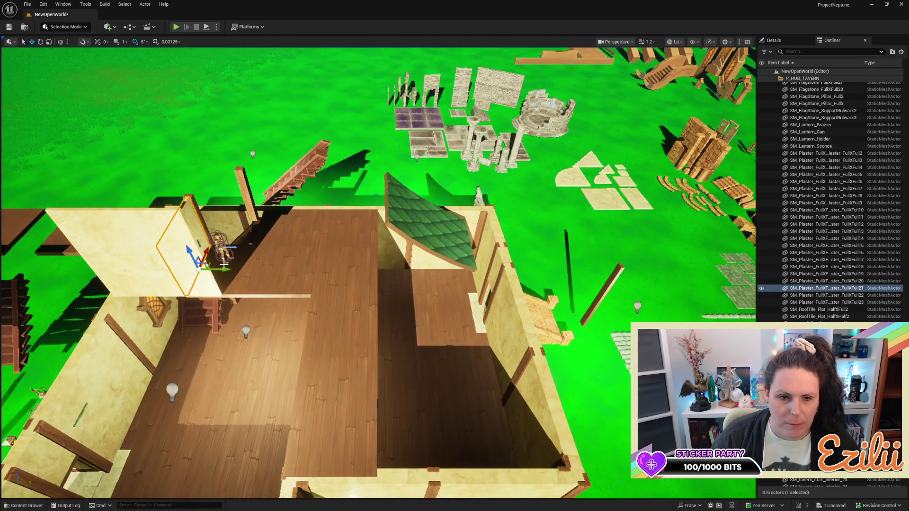
left_click_drag(224, 267, 396, 315, "alt")
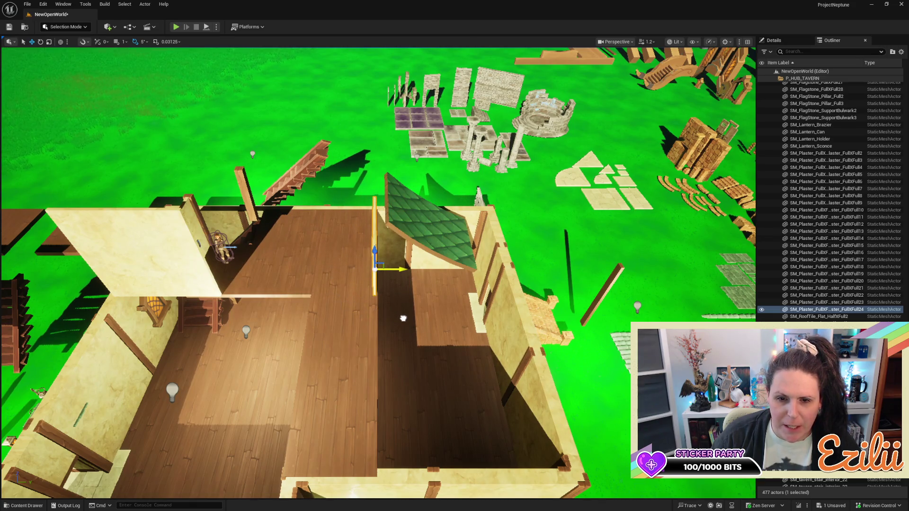
left_click_drag(403, 321, 406, 321)
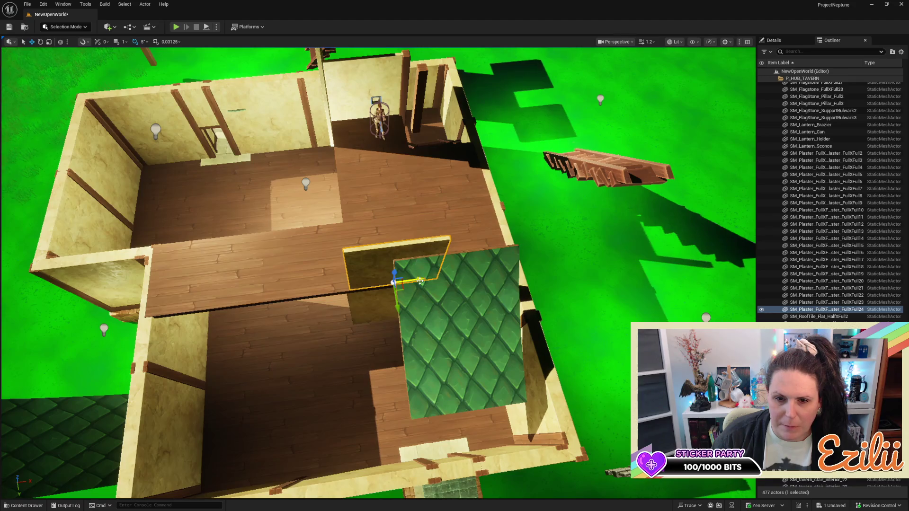
mouse_move(495, 285)
left_mouse_down()
mouse_move(426, 265)
mouse_move(379, 237)
mouse_move(348, 201)
mouse_move(673, 251)
left_mouse_up()
mouse_move(568, 203)
left_mouse_down()
mouse_move(548, 207)
mouse_move(611, 184)
left_mouse_up()
mouse_move(450, 179)
left_mouse_down()
mouse_move(416, 182)
mouse_move(446, 222)
mouse_move(480, 232)
mouse_move(481, 240)
mouse_move(457, 239)
mouse_move(499, 239)
mouse_move(486, 239)
mouse_move(485, 263)
left_mouse_up()
From a top-down view, drag the green roof tile along X to line up over the room
left_click(393, 265)
left_click_drag(393, 265, 407, 265)
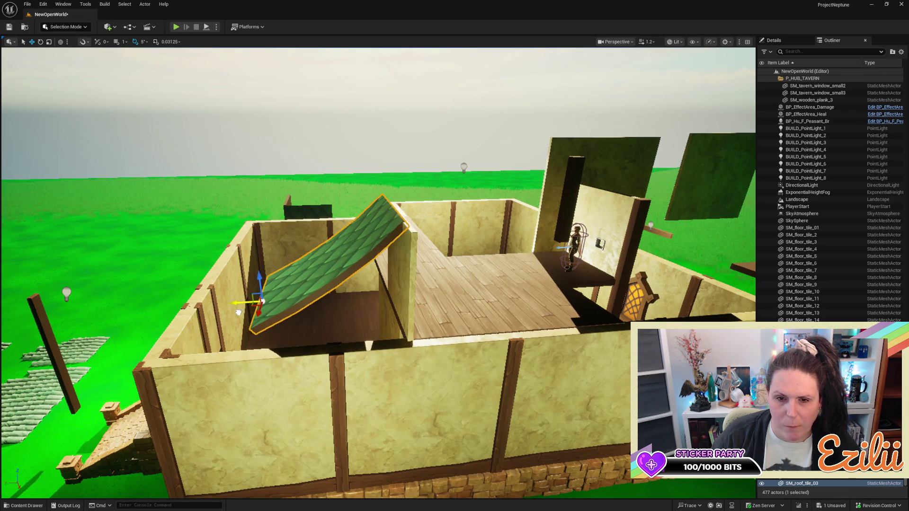
scroll(378, 279, "up", 5)
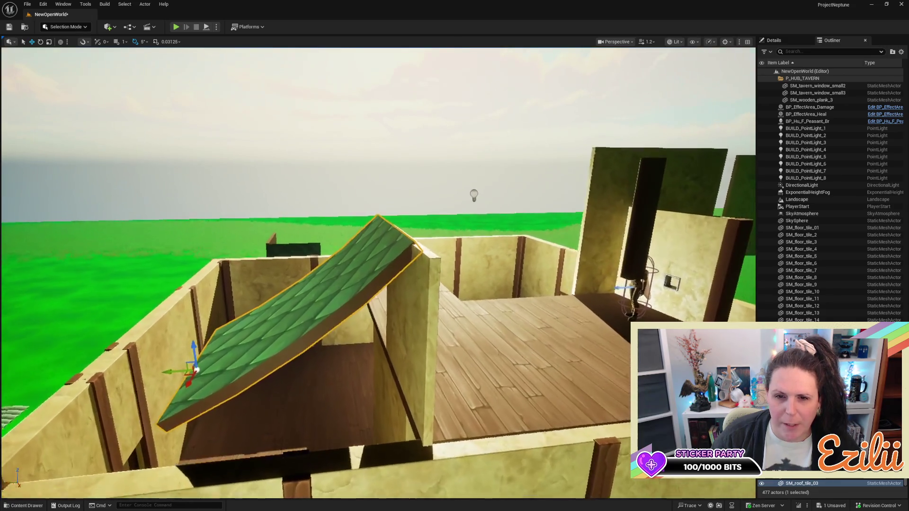
scroll(378, 279, "down", 5)
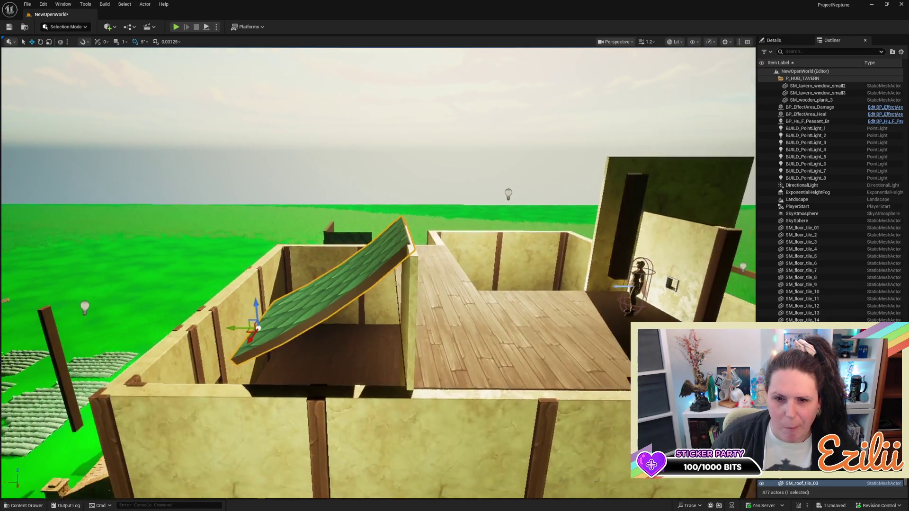
scroll(377, 280, "down", 1)
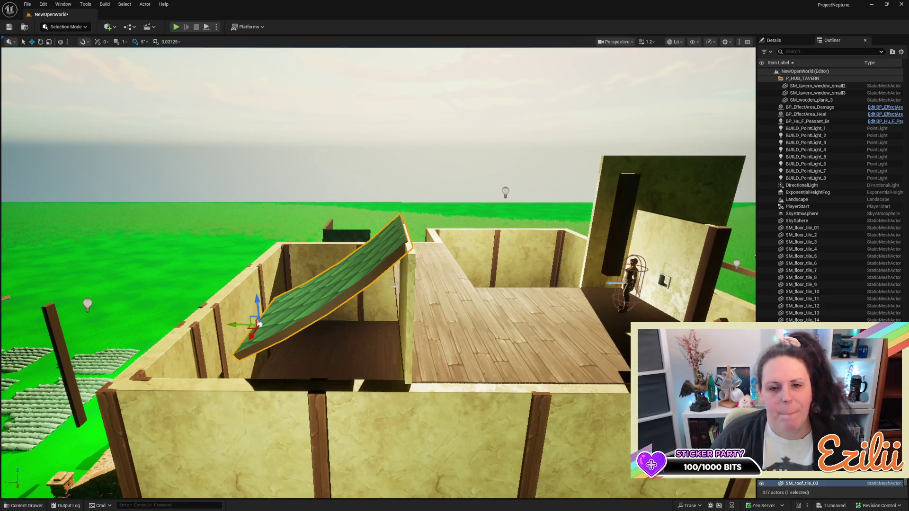
mouse_move(260, 325)
left_mouse_down()
mouse_move(448, 154)
mouse_move(394, 300)
left_mouse_up()
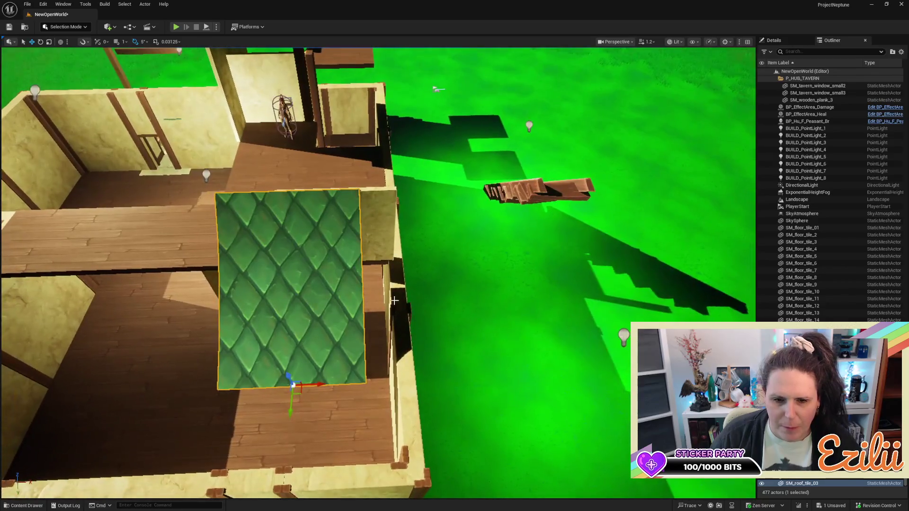
left_click_drag(321, 387, 330, 386)
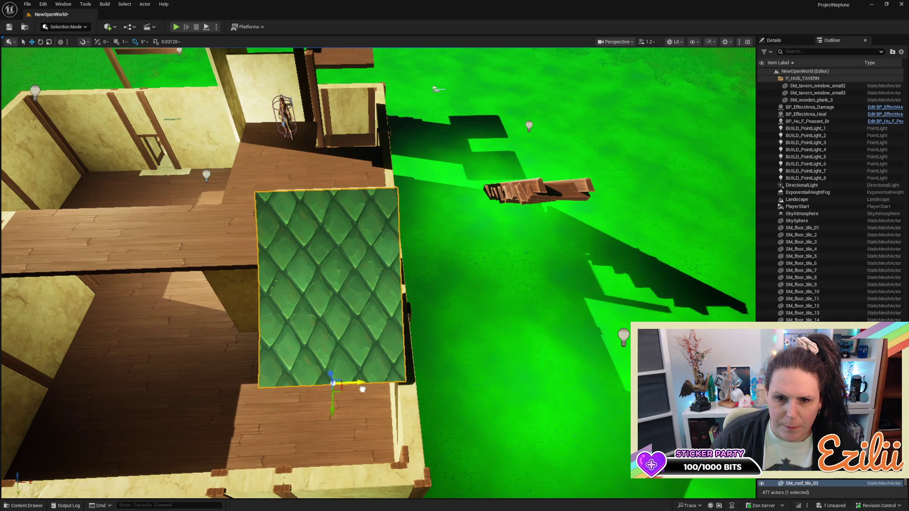
mouse_move(399, 401)
left_mouse_down()
mouse_move(616, 271)
mouse_move(469, 274)
mouse_move(544, 237)
mouse_move(449, 242)
mouse_move(449, 275)
mouse_move(464, 284)
mouse_move(454, 246)
mouse_move(464, 225)
left_mouse_up()
Focus on the roof tile and open the Content Browser at TavernDragonTail > Meshes
key("f")
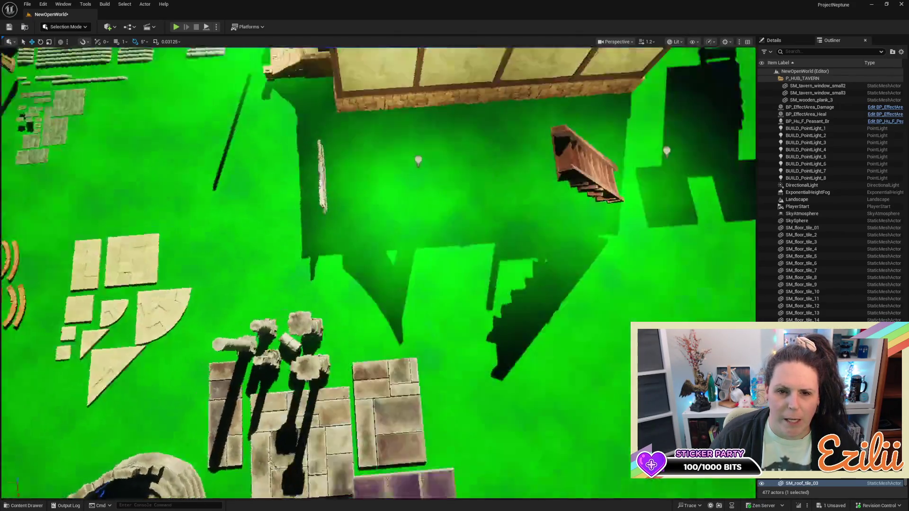
scroll(126, 356, "up", 6)
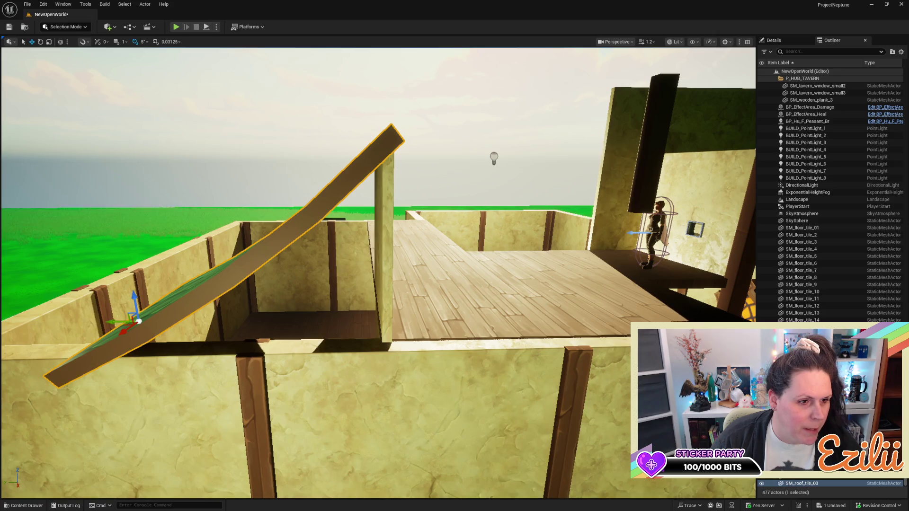
key("ctrl+space")
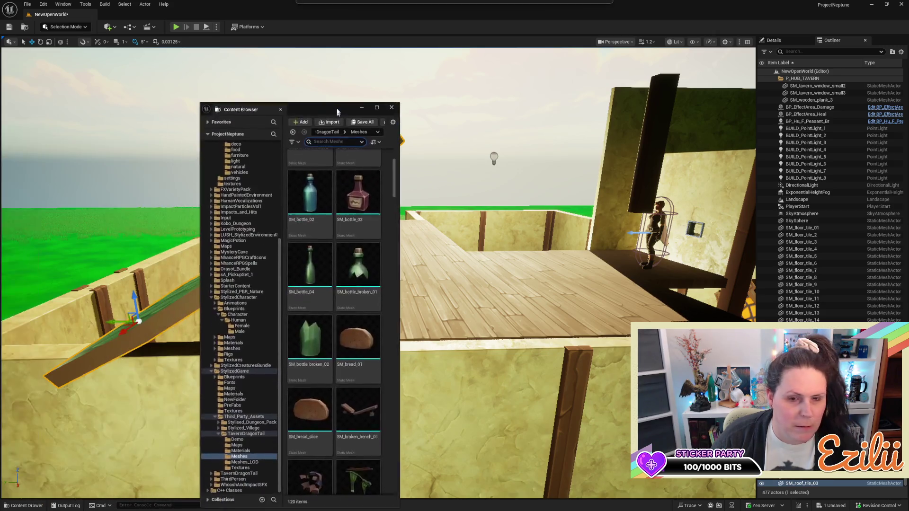
Widen the Content Browser and place SM_wooden_plank_01 and SM_wooden_plank_04 in the level
scroll(312, 190, "down", 1)
mouse_move(395, 208)
left_mouse_down()
mouse_move(649, 222)
mouse_move(847, 252)
mouse_move(799, 251)
left_mouse_up()
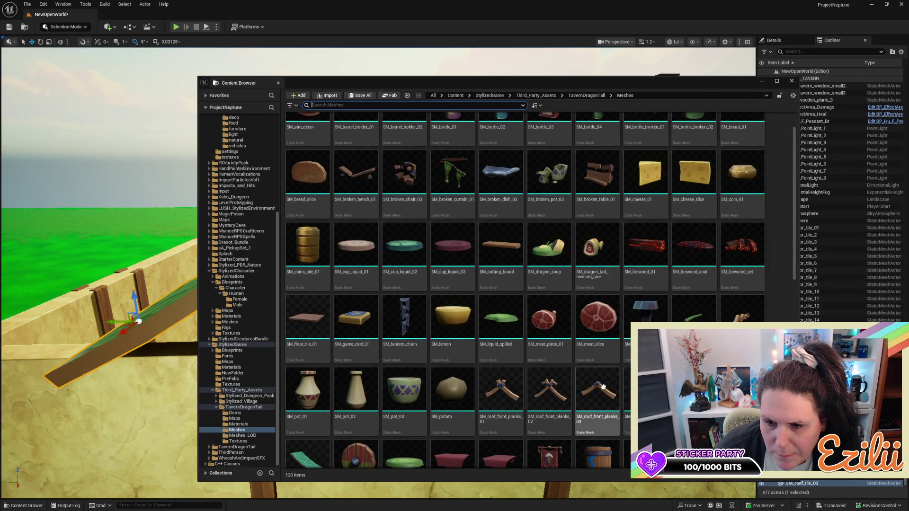
scroll(602, 387, "down", 1)
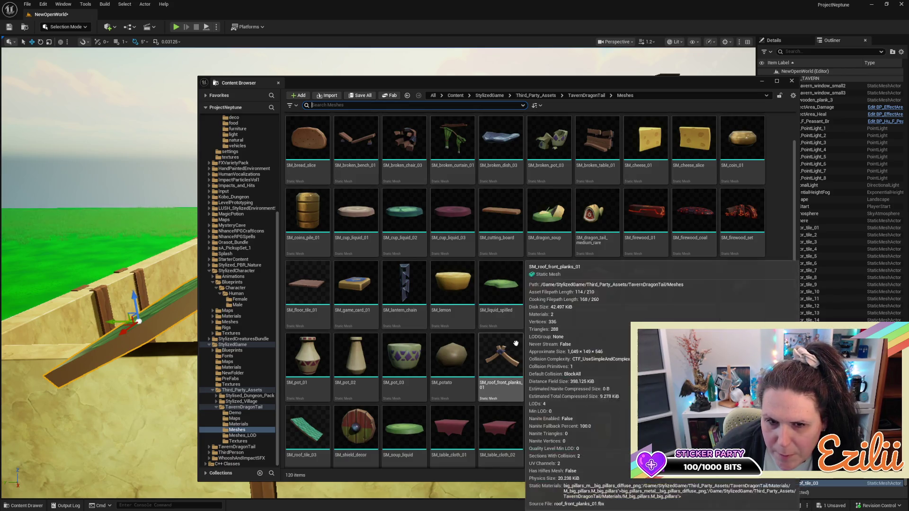
scroll(510, 335, "down", 5)
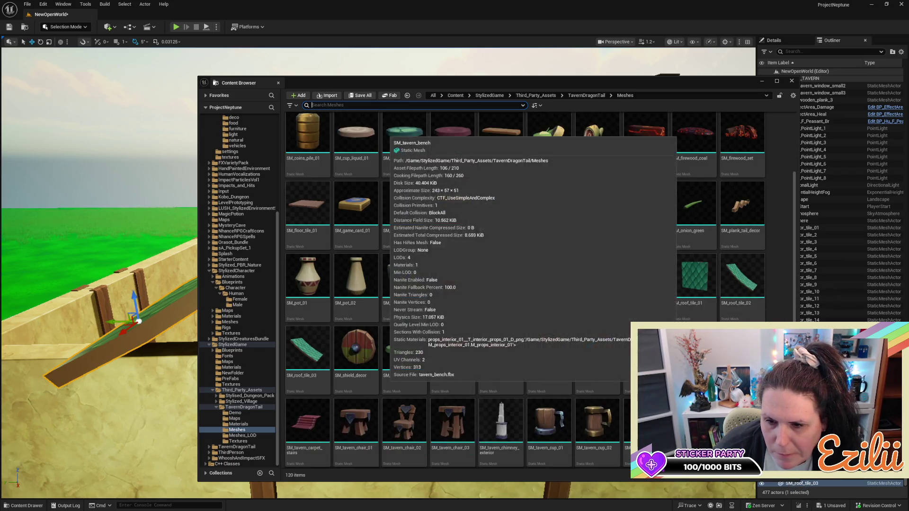
scroll(526, 289, "down", 4)
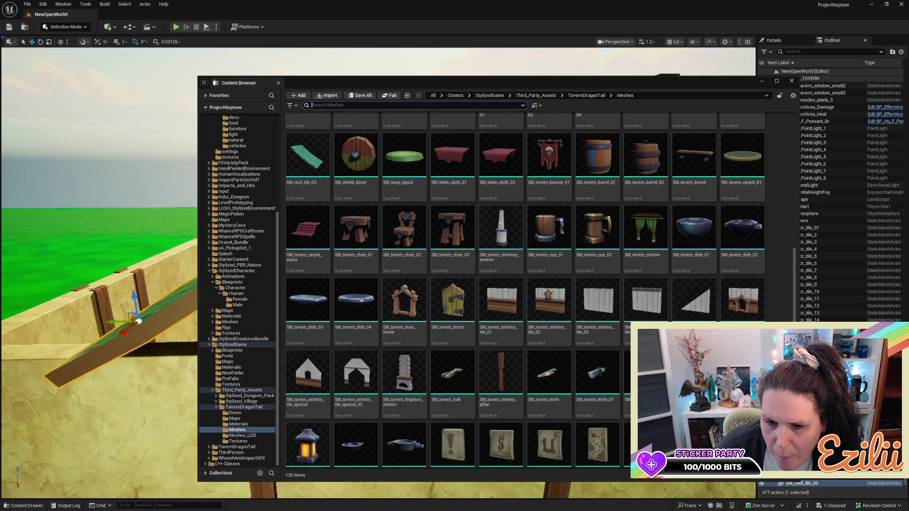
scroll(525, 290, "down", 2)
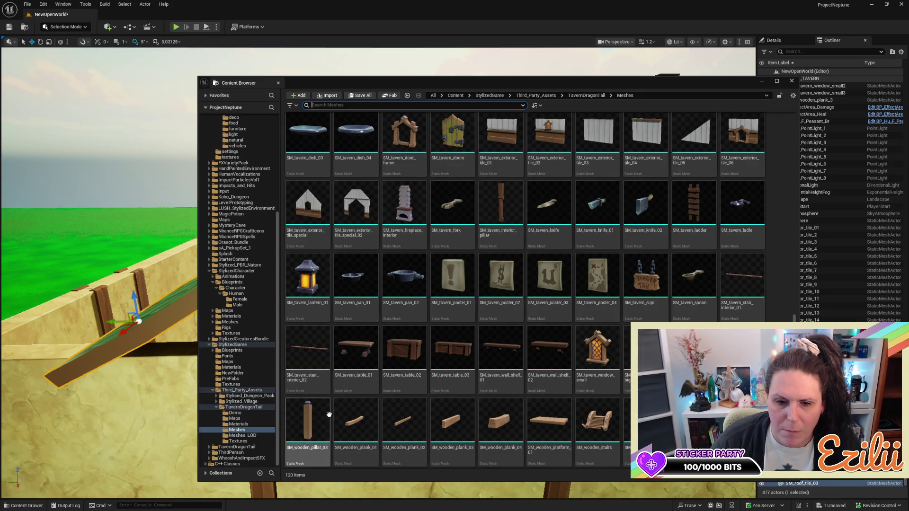
mouse_move(345, 421)
left_mouse_down()
mouse_move(136, 310)
mouse_move(129, 355)
left_mouse_up()
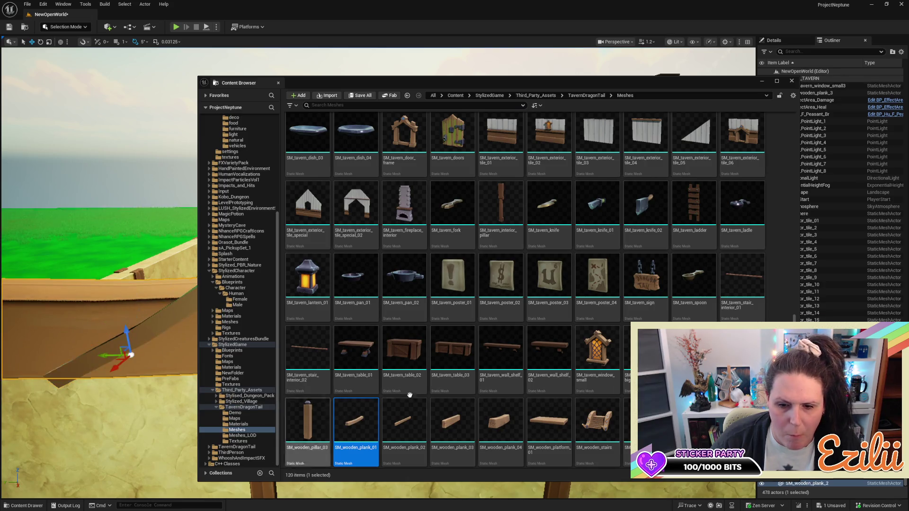
mouse_move(500, 422)
left_mouse_down()
mouse_move(133, 253)
mouse_move(154, 261)
left_mouse_up()
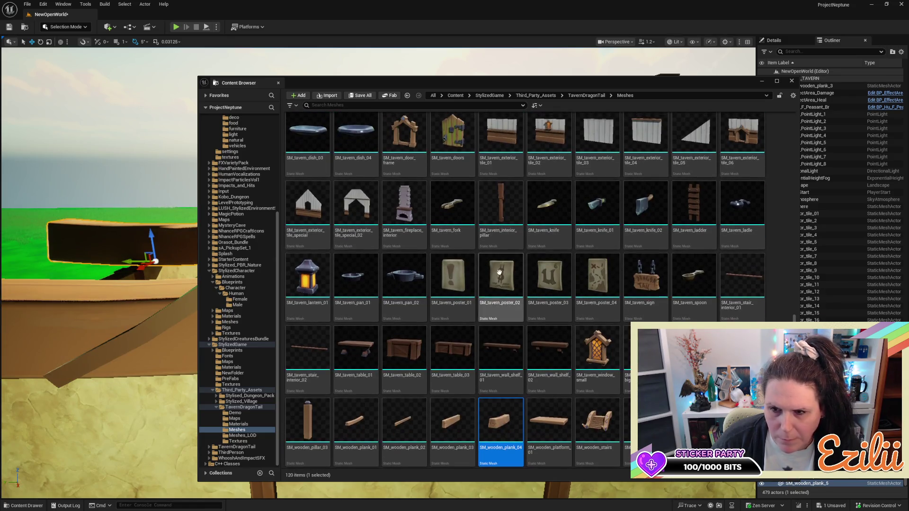
Add SM_wooden_pillar_03, the tavern interior pillar and more pieces, then shrink the browser leftward
left_click_drag(308, 423, 152, 259)
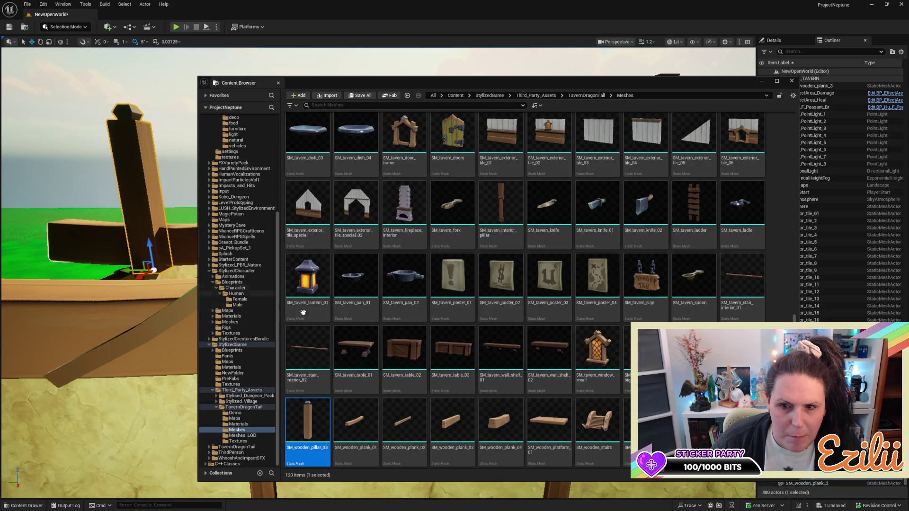
mouse_move(497, 213)
left_mouse_down()
mouse_move(488, 236)
mouse_move(260, 279)
mouse_move(177, 354)
left_mouse_up()
left_click(549, 209)
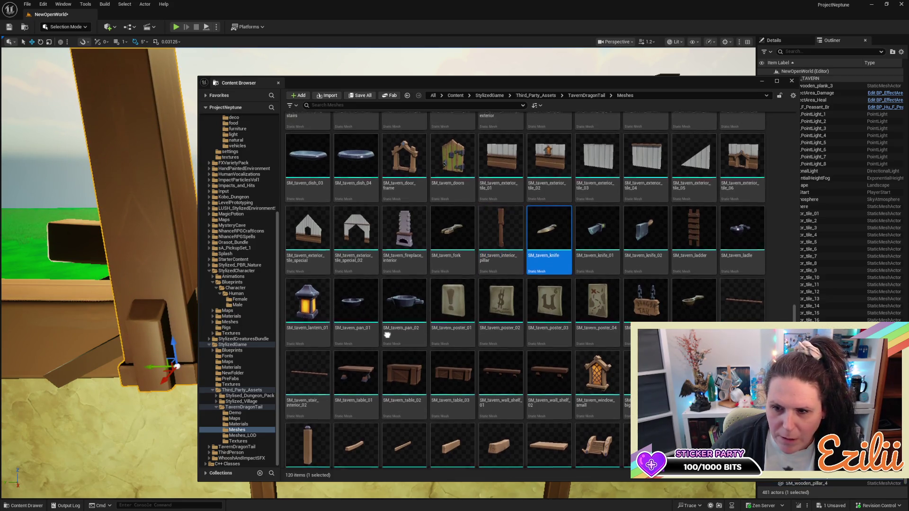
left_click_drag(549, 203, 141, 261)
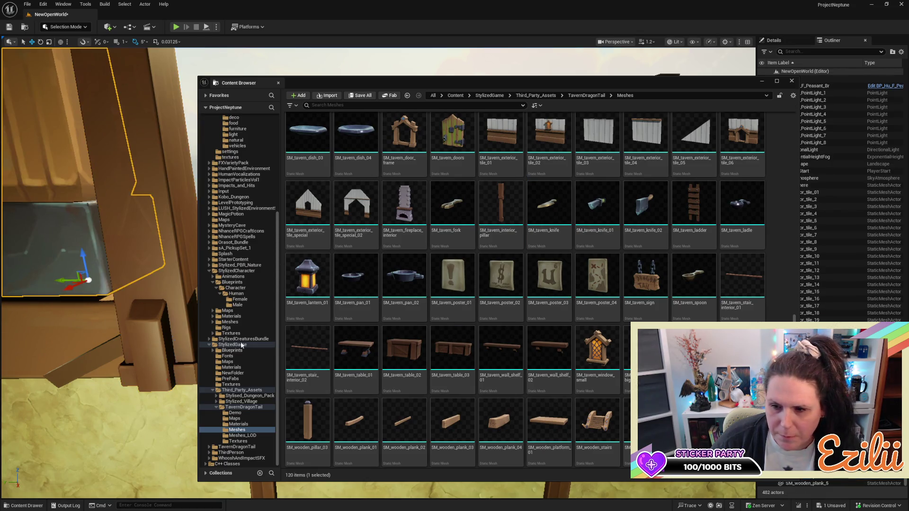
mouse_move(500, 421)
left_mouse_down()
mouse_move(403, 296)
mouse_move(76, 246)
left_mouse_up()
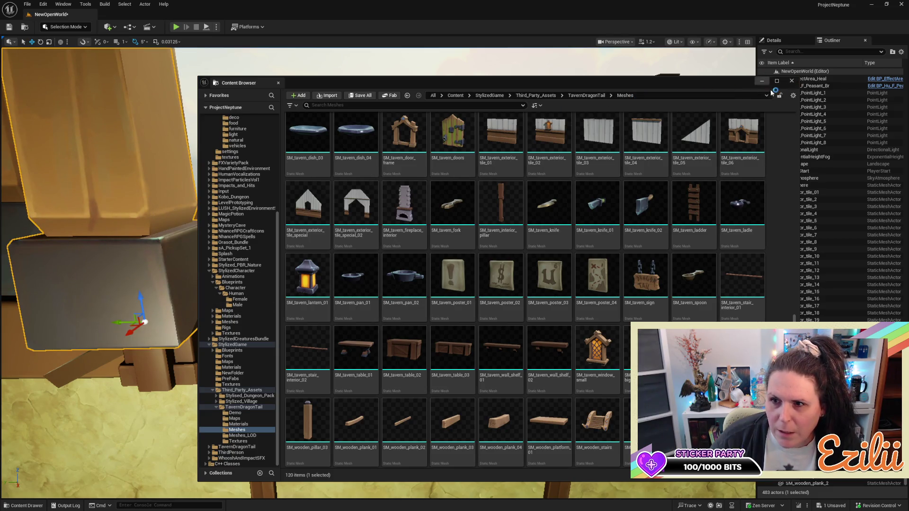
left_click_drag(798, 101, 401, 98)
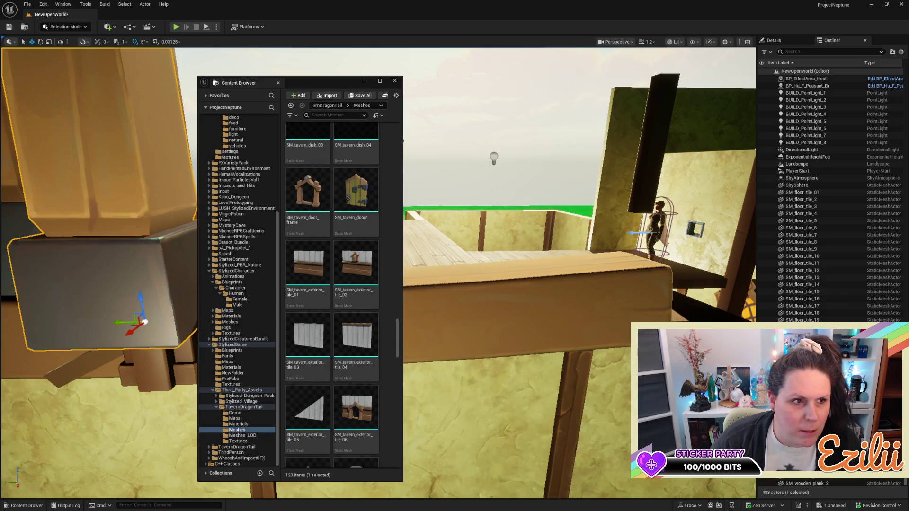
left_click_drag(320, 82, 0, 65)
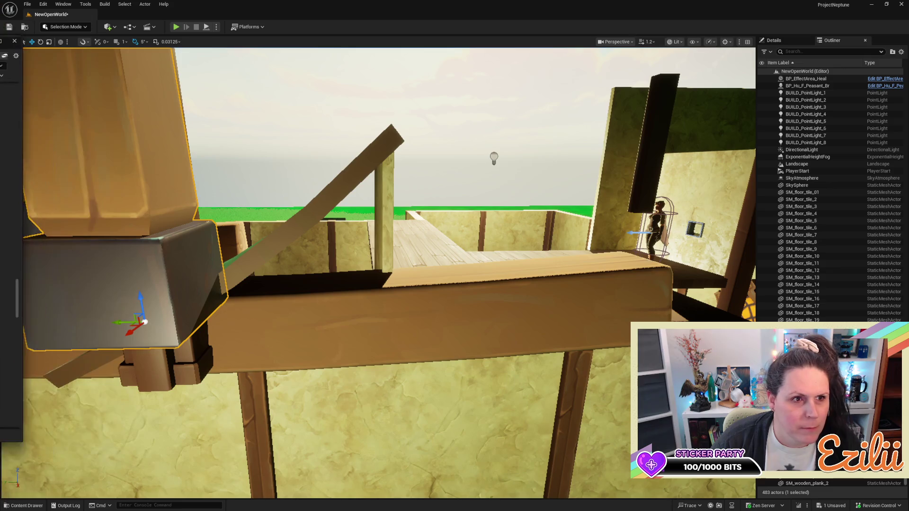
Move the loose wooden post down onto the ground floor in front of the stairs
key("s")
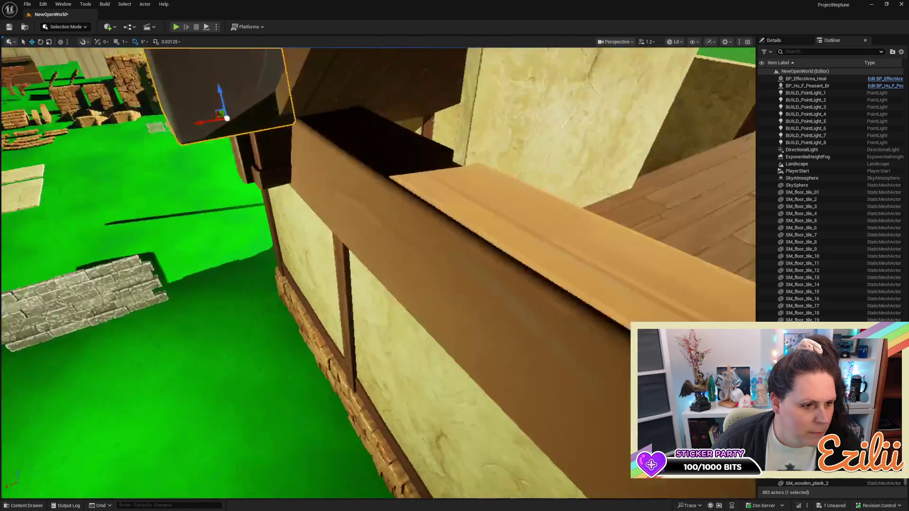
key("w")
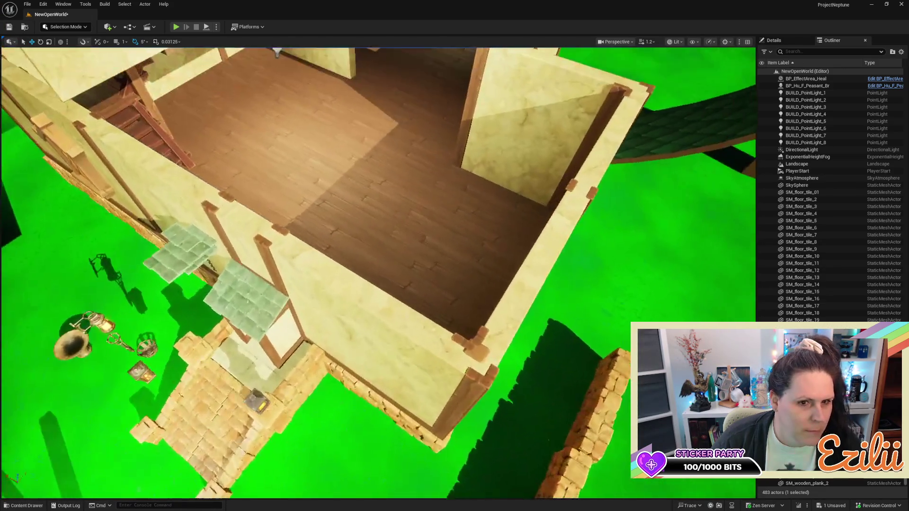
key("s")
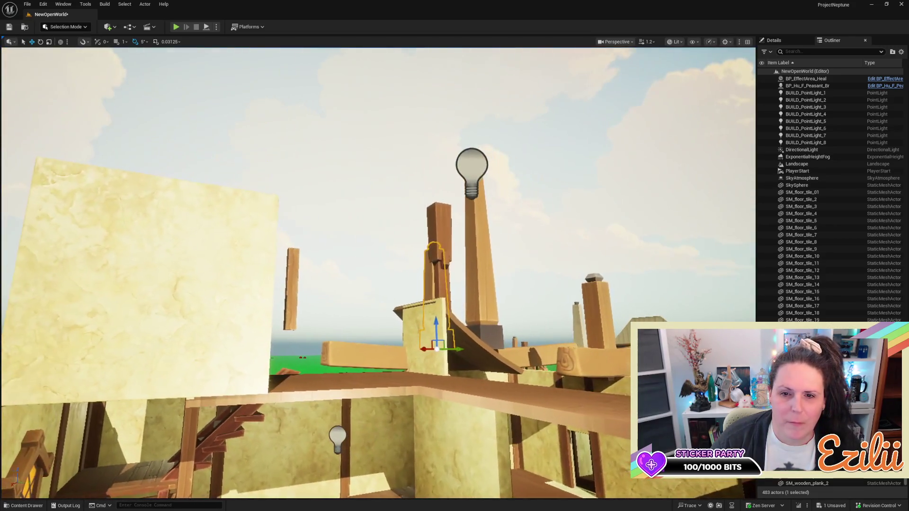
left_click(452, 222)
left_click(444, 229)
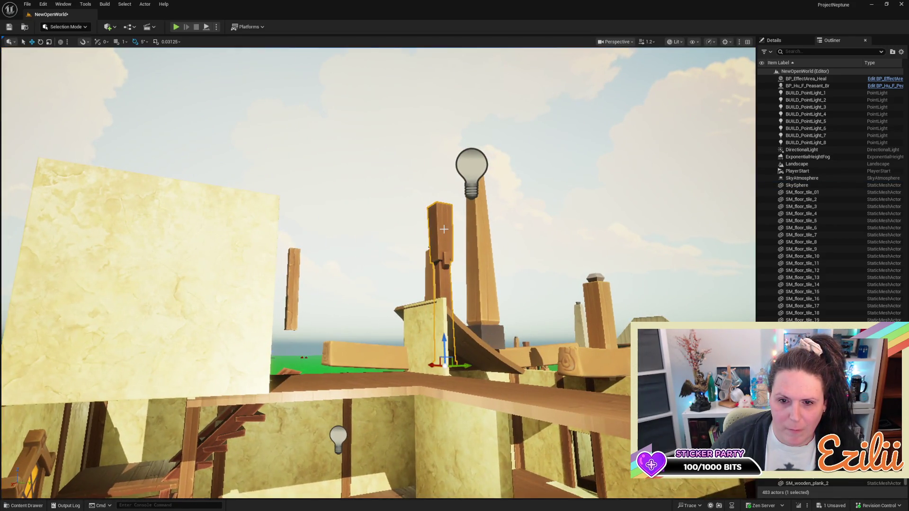
left_click_drag(463, 368, 262, 369)
left_click_drag(234, 342, 233, 469)
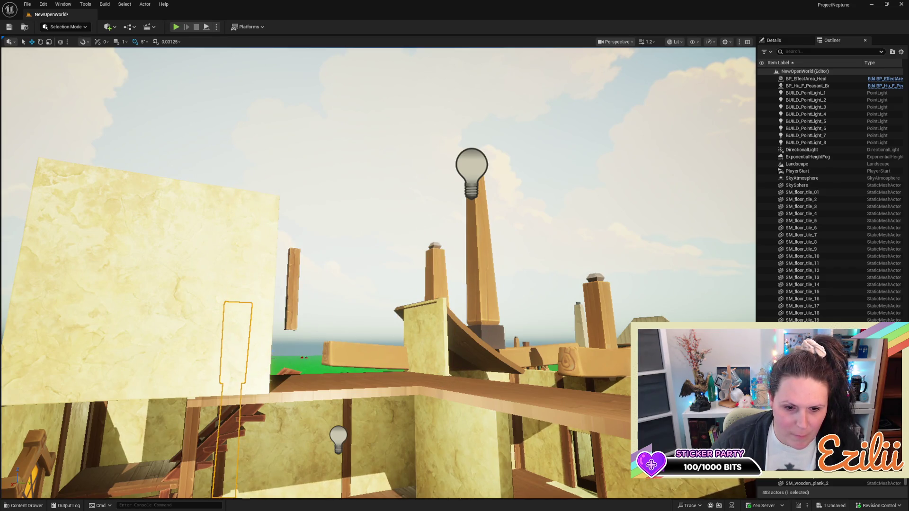
key("w")
left_click_drag(518, 284, 517, 365)
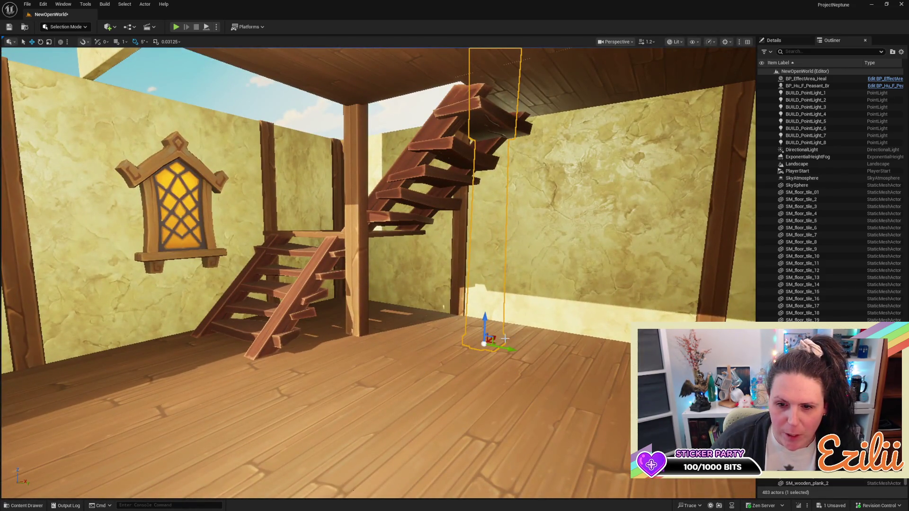
mouse_move(493, 338)
left_mouse_down()
mouse_move(439, 348)
mouse_move(491, 342)
left_mouse_up()
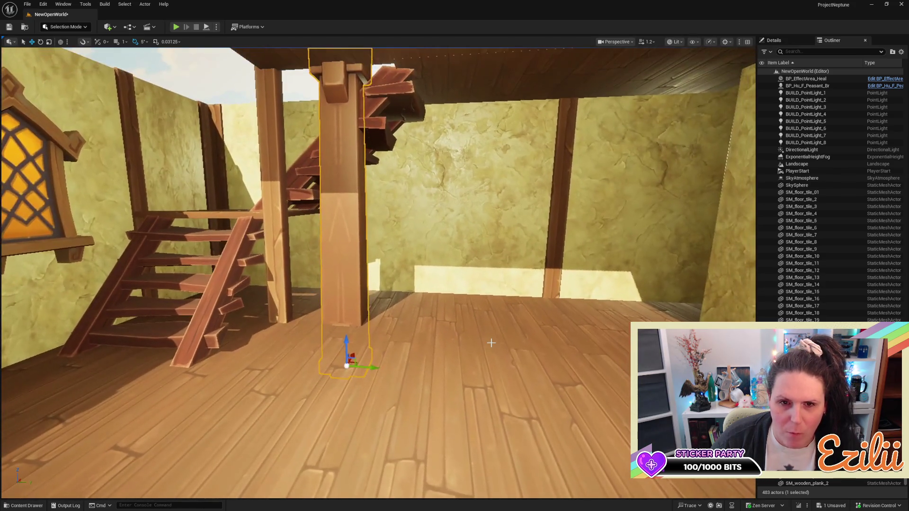
Scale the post shorter on Z so it fits under the upper floor's edge
scroll(478, 345, "down", 5)
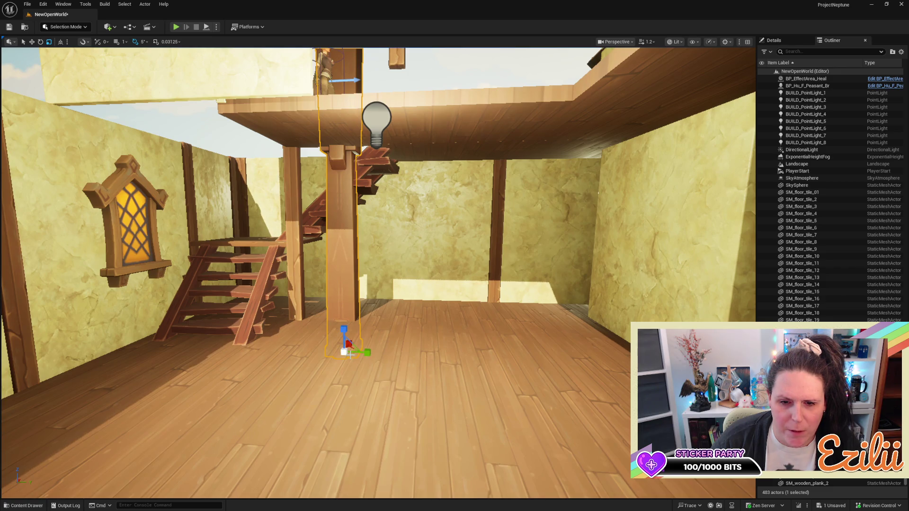
left_click_drag(348, 356, 342, 328)
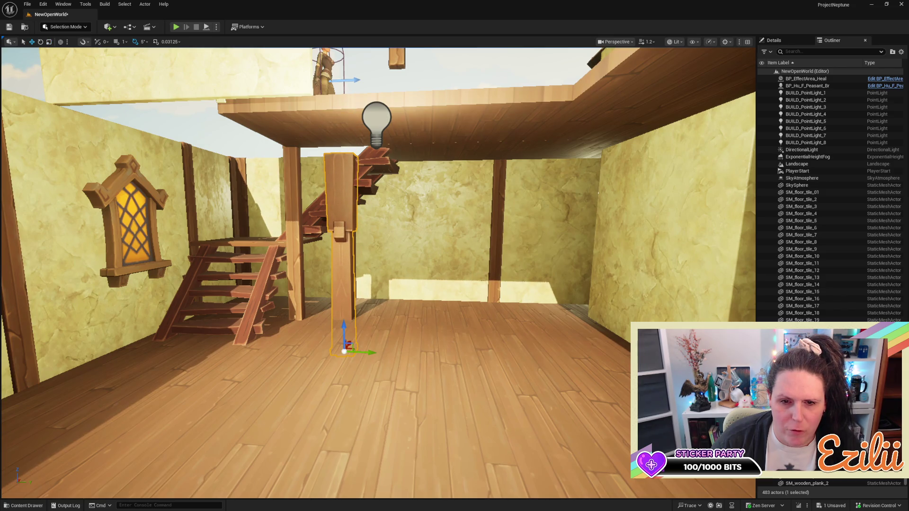
left_click(339, 324)
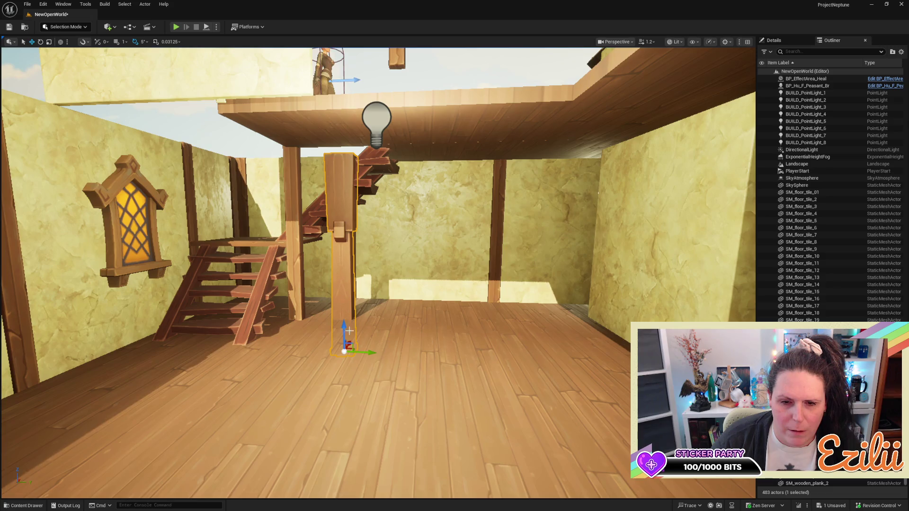
left_click_drag(345, 332, 345, 296)
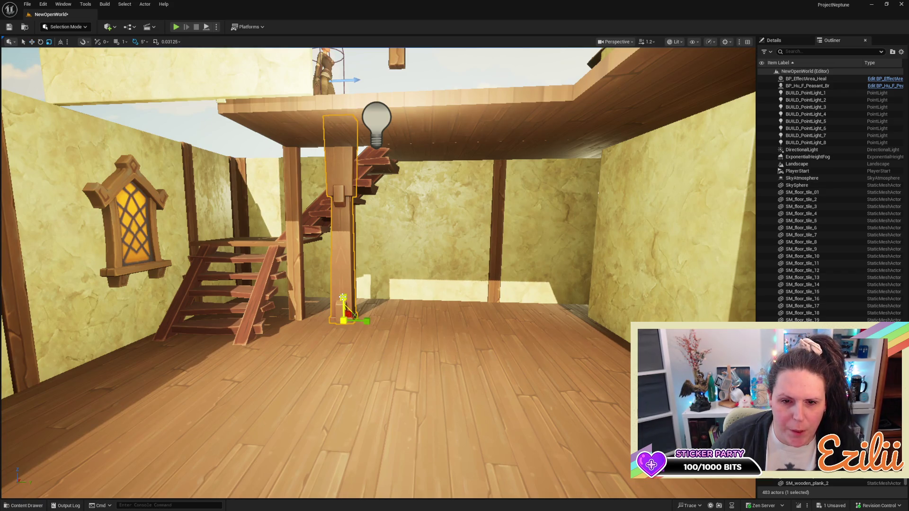
left_click_drag(343, 297, 348, 298)
left_click_drag(403, 277, 404, 277)
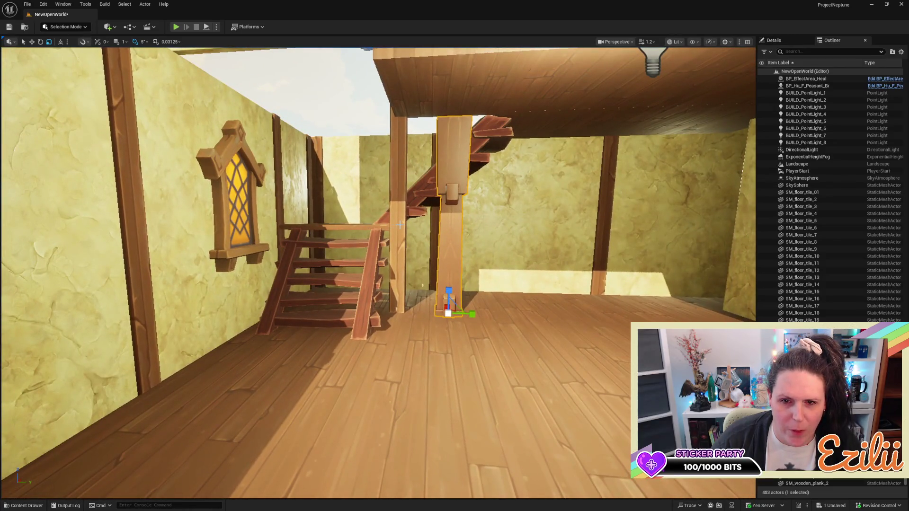
left_click(400, 225)
left_click_drag(399, 225, 400, 224)
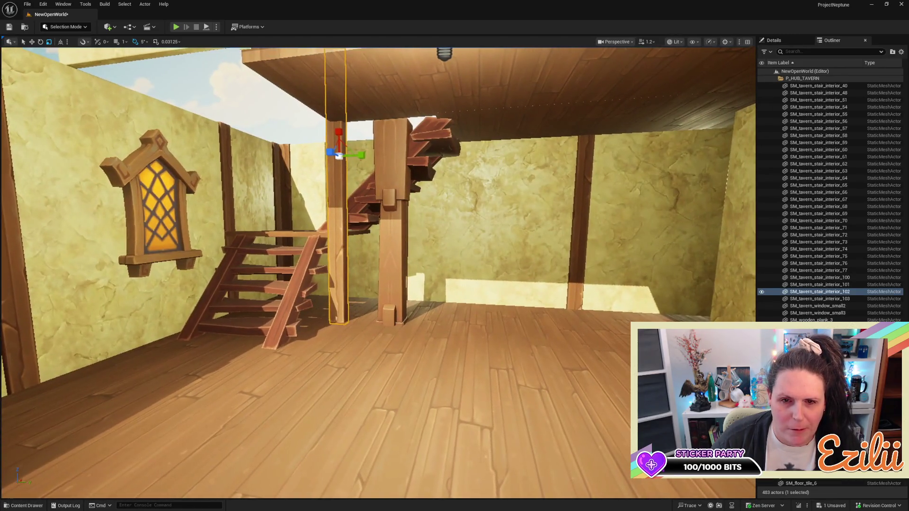
Undo the stray move and slide the stair post left toward the landing corner
left_click_drag(369, 157, 198, 166)
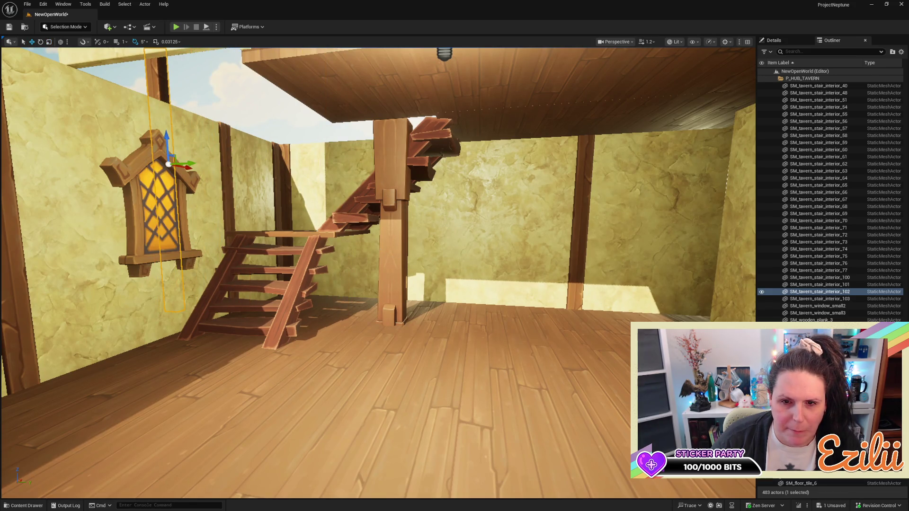
key("ctrl+z")
mouse_move(414, 327)
left_mouse_down()
mouse_move(360, 328)
mouse_move(392, 321)
left_mouse_up()
left_click_drag(336, 349, 286, 358)
left_click_drag(403, 377, 370, 371)
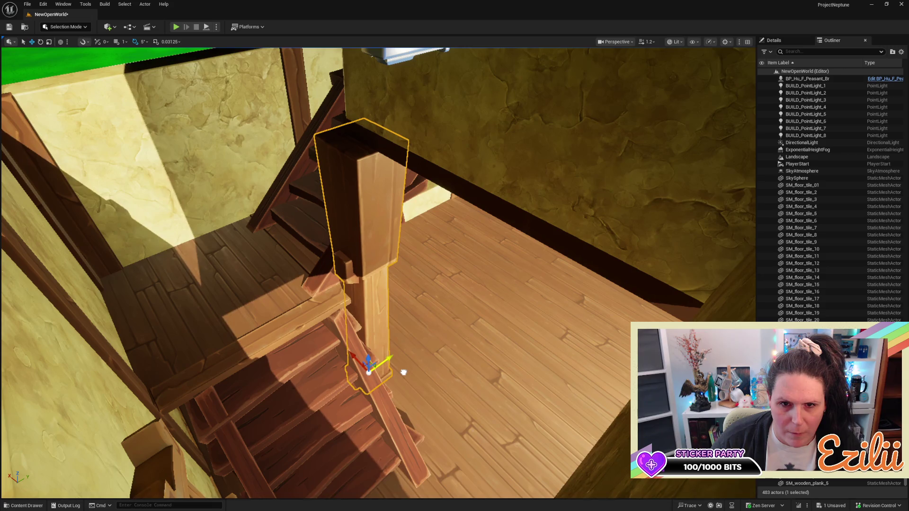
Check the post from several angles and nudge it right until it meets the stairs
mouse_move(404, 374)
left_mouse_down()
mouse_move(367, 346)
mouse_move(410, 371)
left_mouse_up()
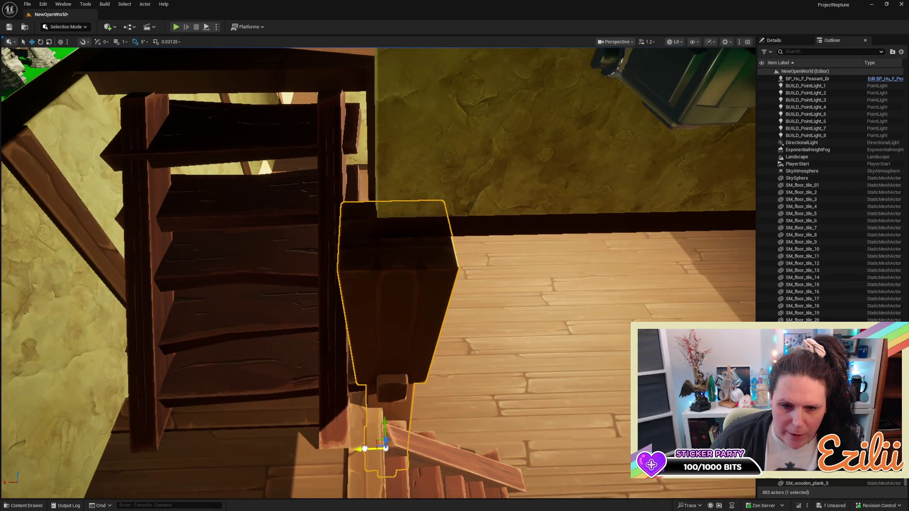
mouse_move(369, 446)
left_mouse_down()
mouse_move(350, 428)
mouse_move(364, 441)
left_mouse_up()
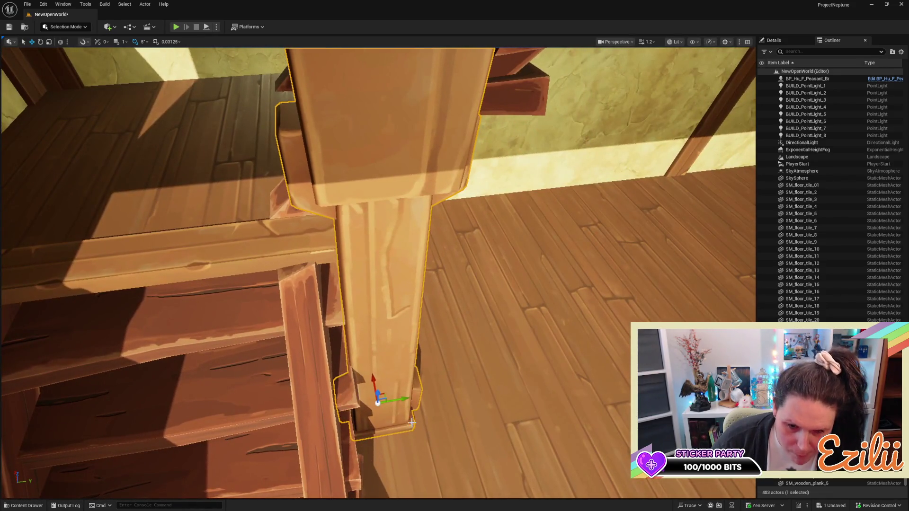
left_click_drag(405, 400, 415, 400)
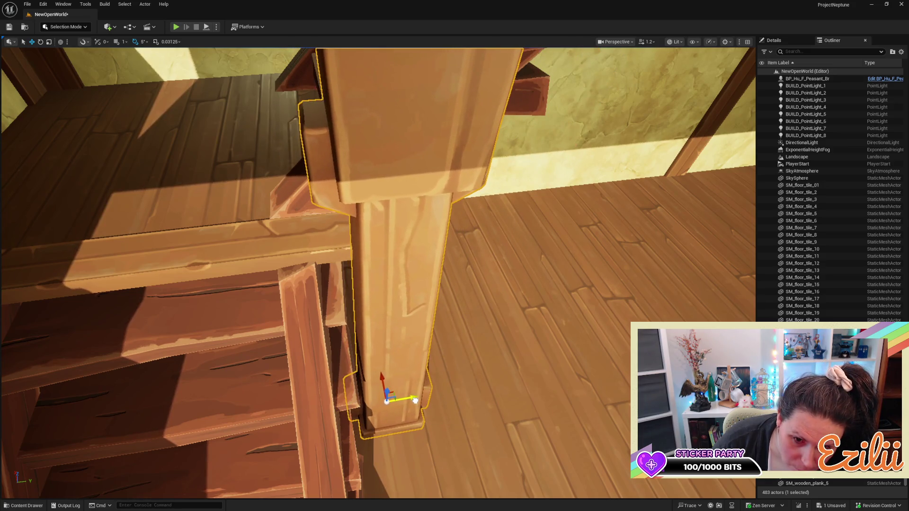
left_click_drag(507, 421, 508, 420)
left_click_drag(435, 415, 436, 414)
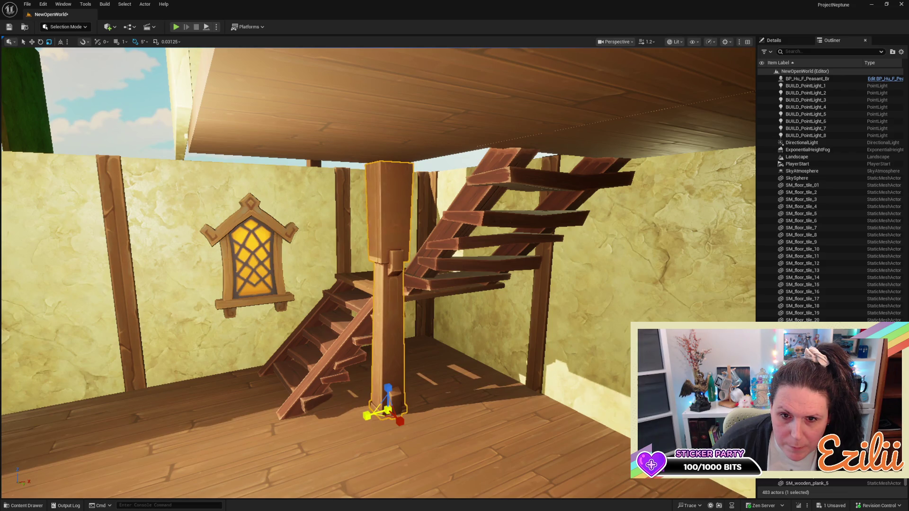
left_click_drag(436, 414, 436, 414)
left_click_drag(404, 356, 404, 356)
key("e")
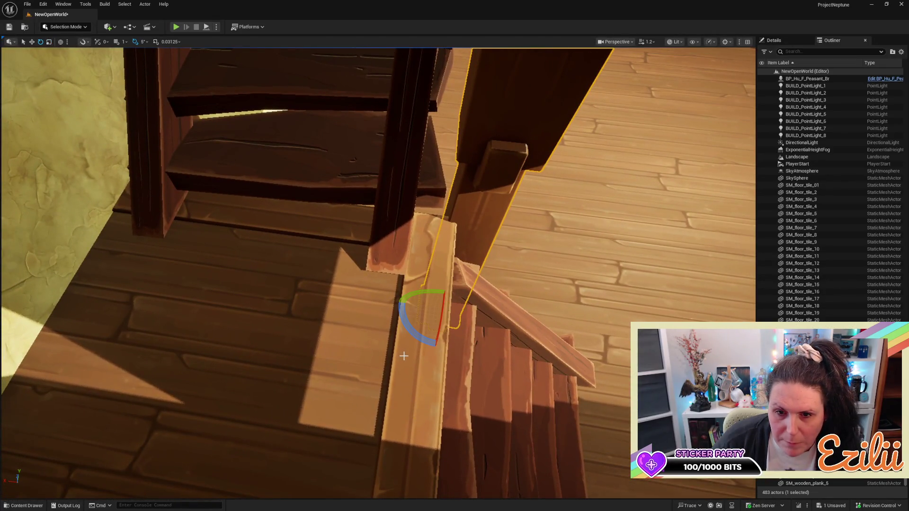
key("w")
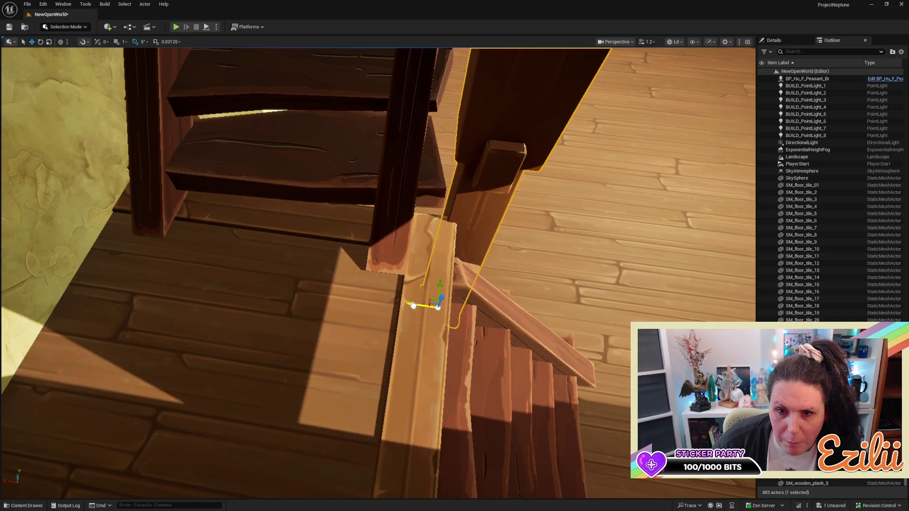
left_click_drag(414, 306, 414, 306)
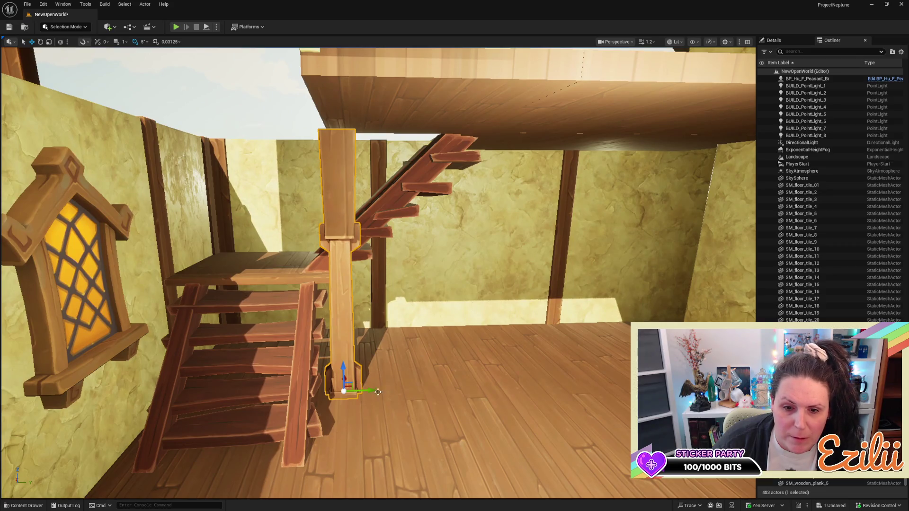
left_click_drag(366, 391, 373, 390)
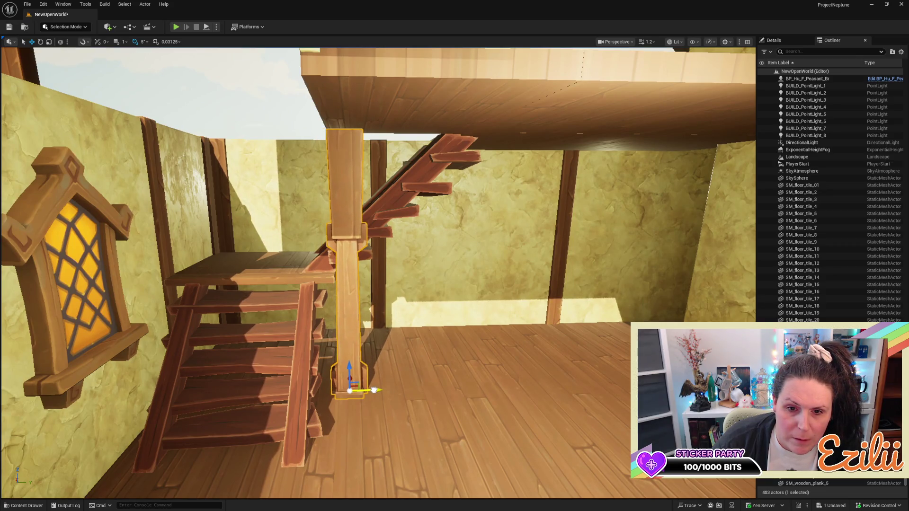
Nudge the landing plank slightly right so it sits flush, then frame it
left_click(324, 275)
key("r")
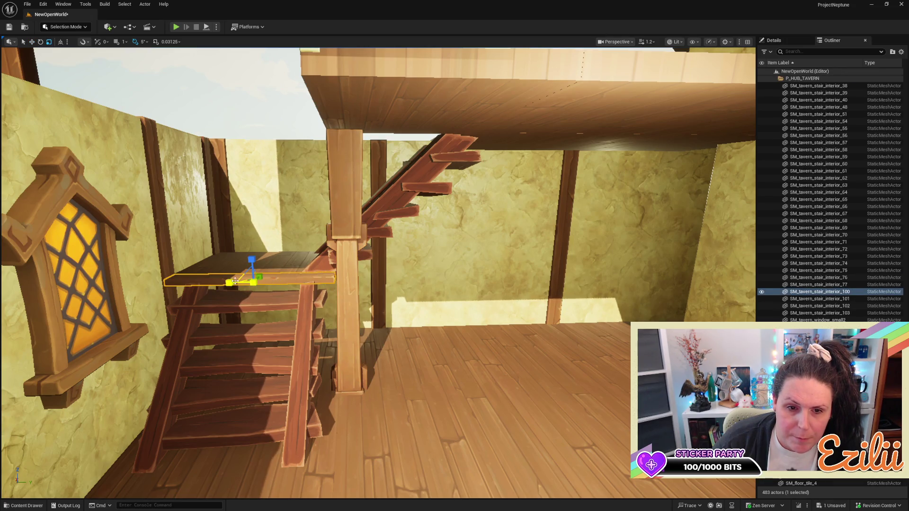
key("w")
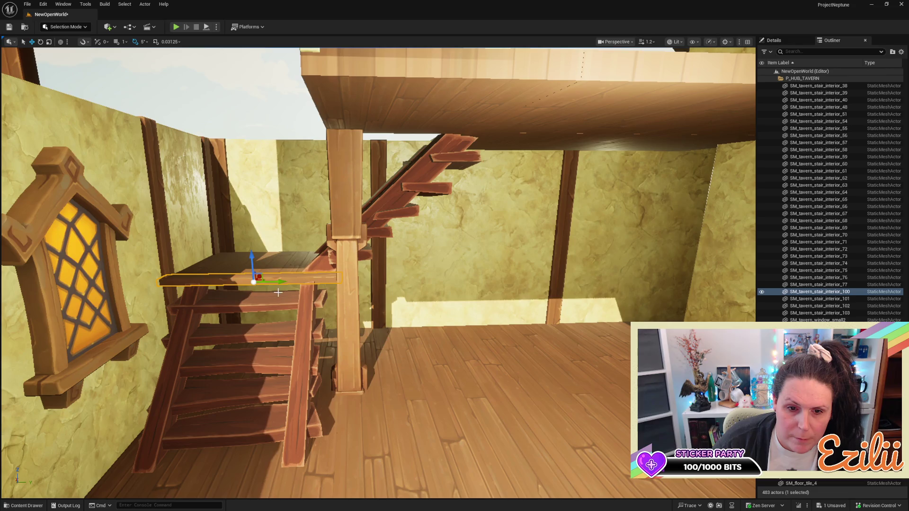
left_click_drag(283, 282, 286, 282)
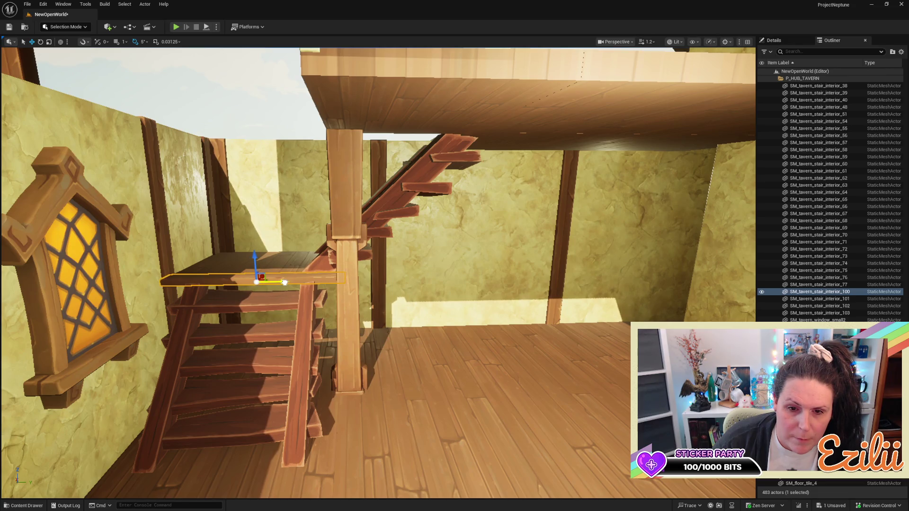
key("f")
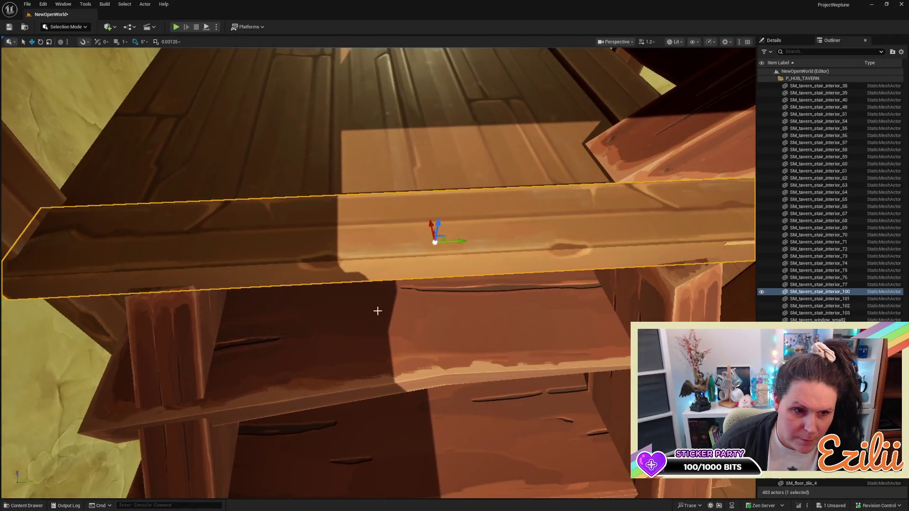
Select and frame the neighbouring stair plank SM_tavern_stair_interior_101 to check the staircase
key("r")
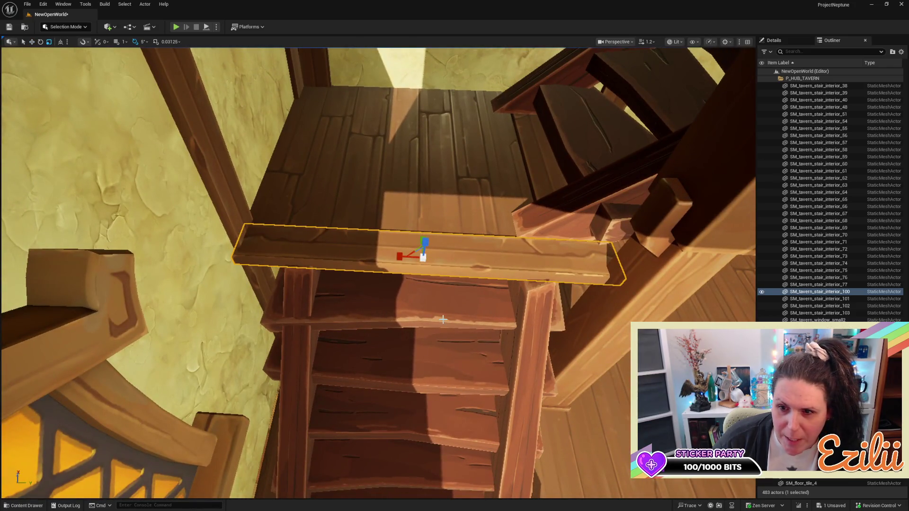
key("e")
key("r")
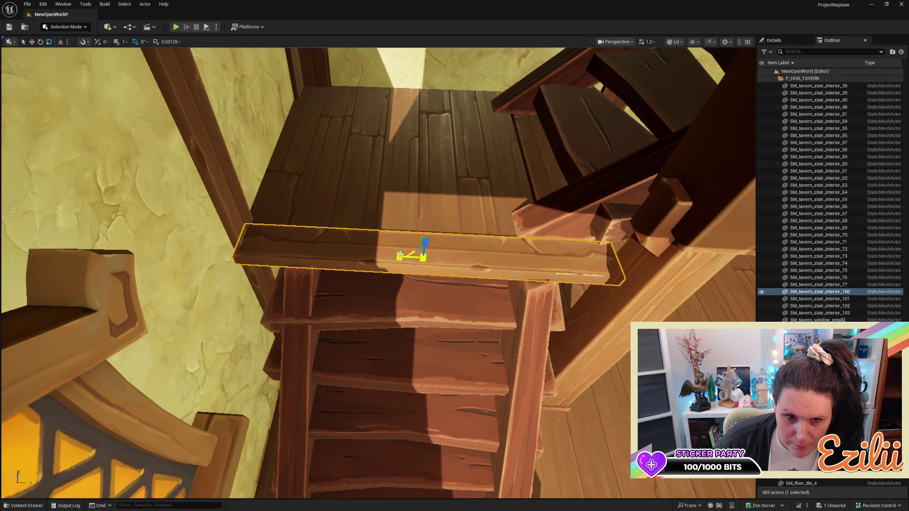
left_click_drag(399, 255, 483, 284)
mouse_move(629, 272)
left_mouse_down()
mouse_move(615, 269)
mouse_move(629, 273)
left_mouse_up()
mouse_move(589, 243)
left_mouse_down()
mouse_move(545, 251)
mouse_move(578, 244)
mouse_move(467, 198)
left_mouse_up()
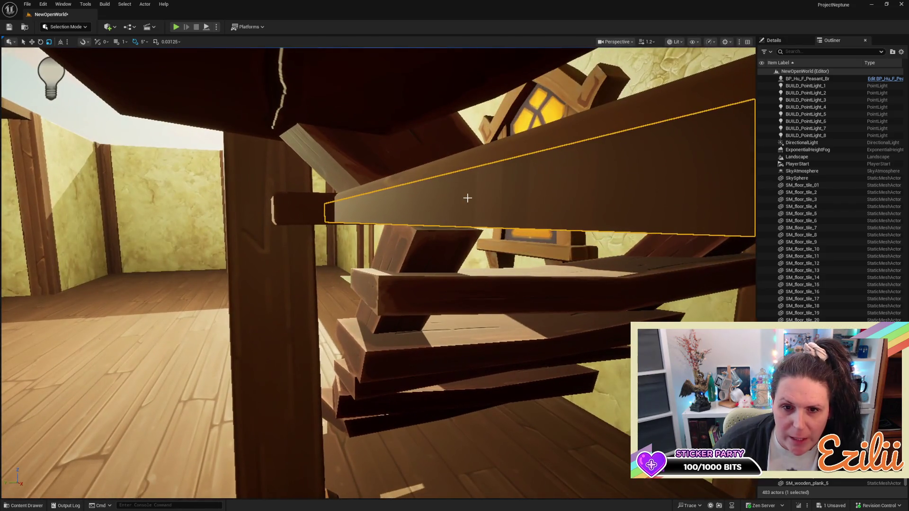
left_click(472, 175)
key("f")
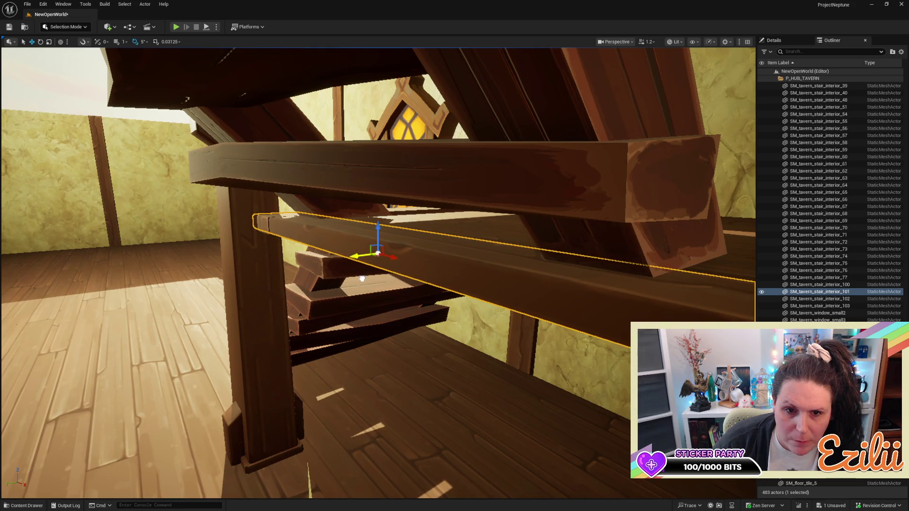
mouse_move(361, 280)
left_mouse_down()
mouse_move(343, 273)
mouse_move(359, 246)
mouse_move(381, 272)
mouse_move(378, 265)
mouse_move(374, 279)
mouse_move(383, 265)
mouse_move(346, 250)
mouse_move(339, 225)
mouse_move(334, 244)
left_mouse_up()
left_click_drag(373, 280, 372, 277)
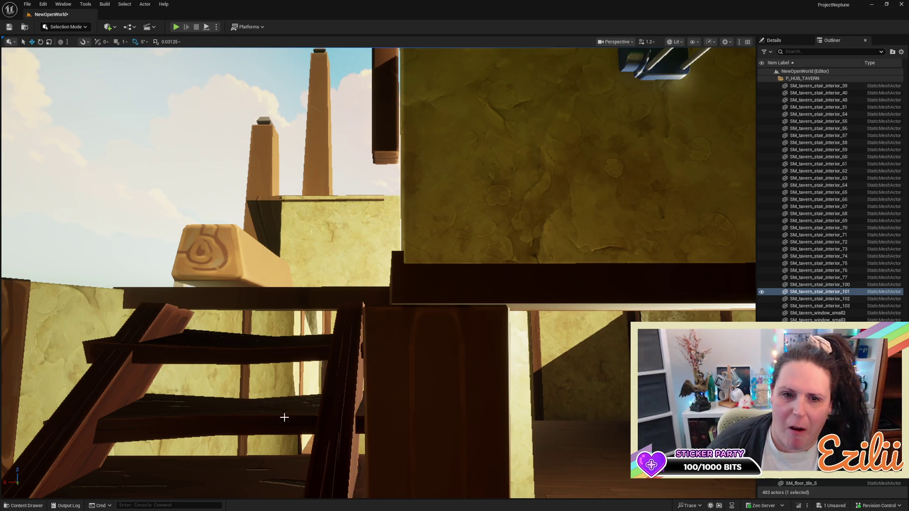
Select the horizontal wooden roof beam above the tavern and slide it left
mouse_move(285, 415)
left_mouse_down()
mouse_move(282, 464)
mouse_move(220, 470)
left_mouse_up()
left_click_drag(379, 293, 379, 293)
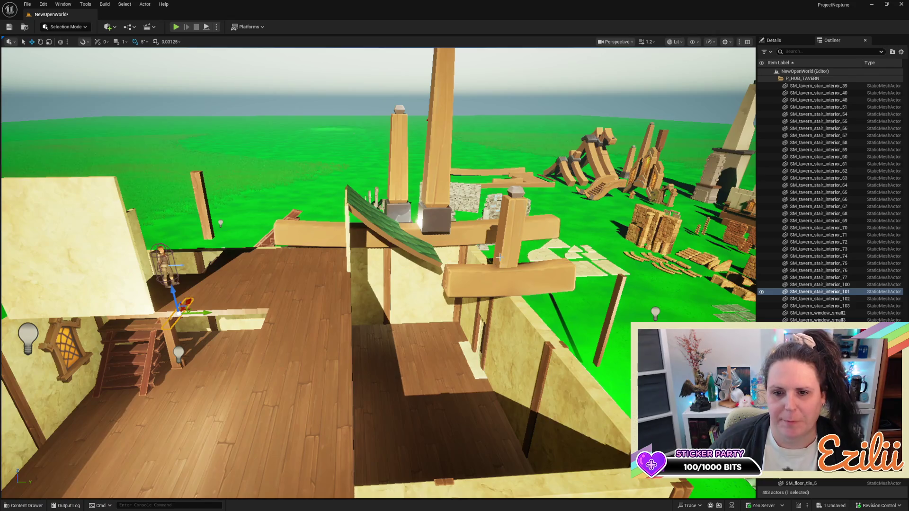
left_click(466, 231)
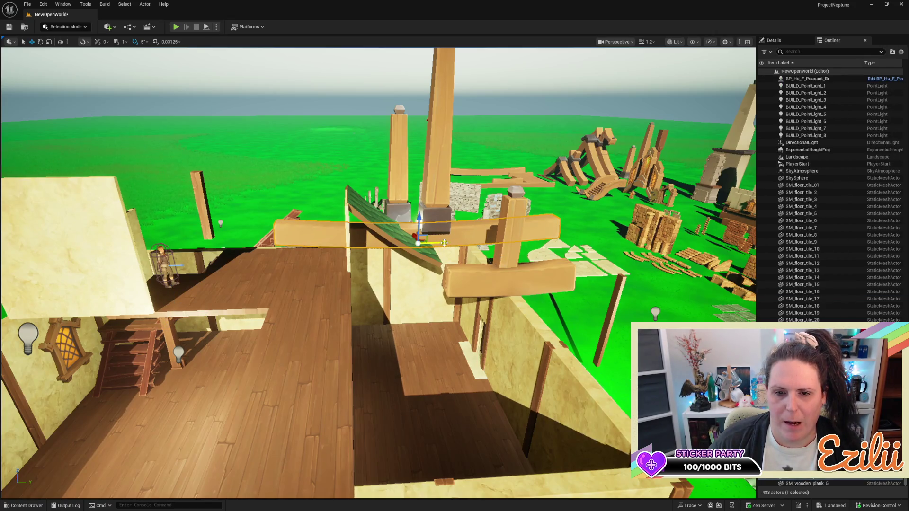
left_click_drag(444, 243, 399, 239)
Tilt the roof beam 40° and Alt-drag a copy of the tall wooden post
key("e")
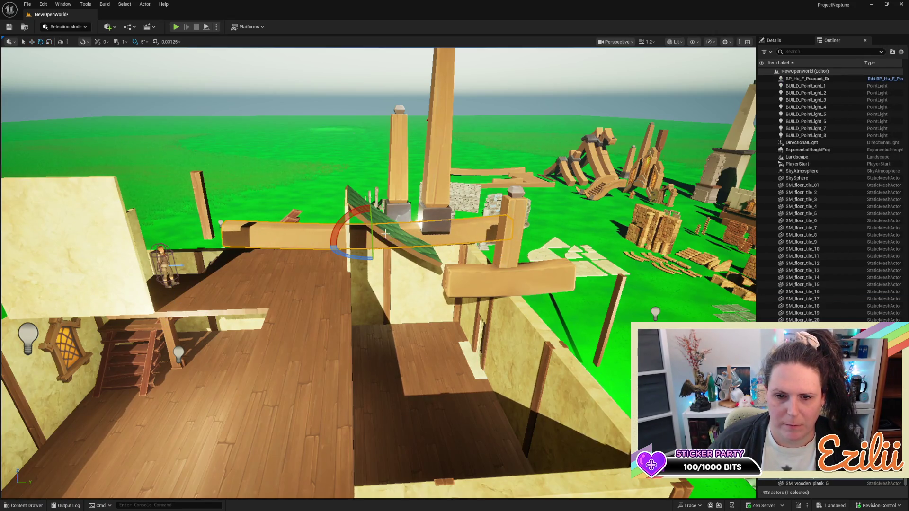
left_click_drag(350, 217, 344, 187)
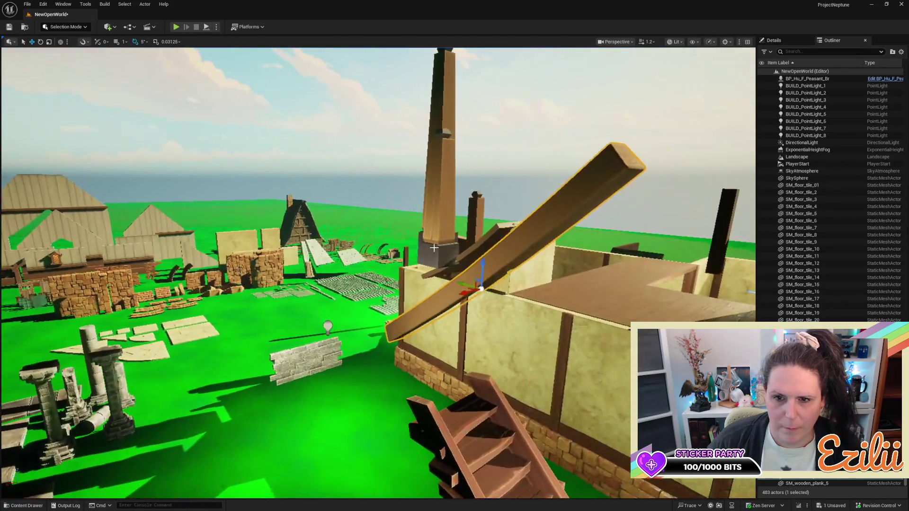
left_click(441, 207)
mouse_move(425, 267)
left_mouse_down()
mouse_move(299, 282)
mouse_move(310, 286)
mouse_move(300, 420)
mouse_move(287, 426)
left_mouse_up()
Move the post with the grey block into the foreground
left_click_drag(300, 269, 300, 336)
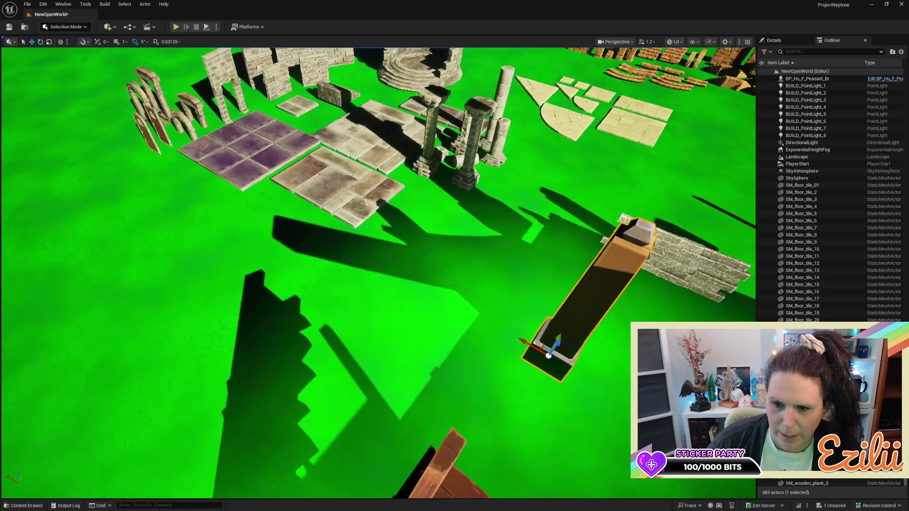
left_click_drag(287, 454, 315, 454)
left_click(428, 181)
mouse_move(428, 179)
left_mouse_down()
mouse_move(156, 151)
mouse_move(3, 222)
mouse_move(20, 206)
left_mouse_up()
Select the long diagonal plank and circle the house to examine it
left_click_drag(202, 292, 232, 237)
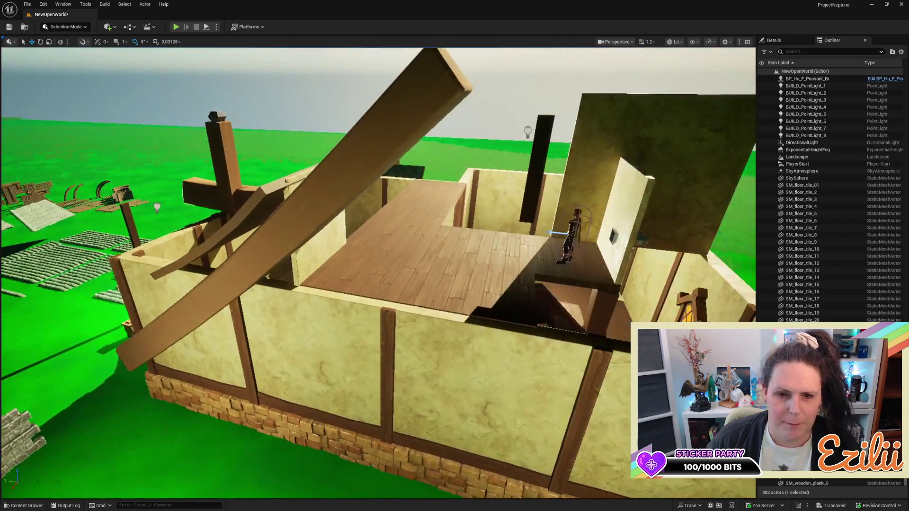
left_click(297, 215)
left_click_drag(297, 215, 284, 208)
left_click_drag(413, 288, 399, 197)
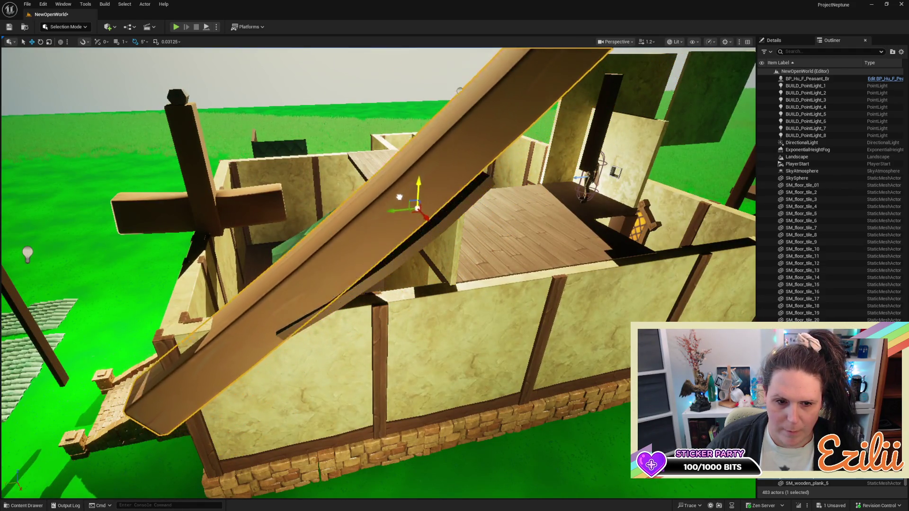
scroll(399, 197, "down", 3)
mouse_move(406, 146)
left_mouse_down()
mouse_move(407, 175)
mouse_move(374, 179)
left_mouse_up()
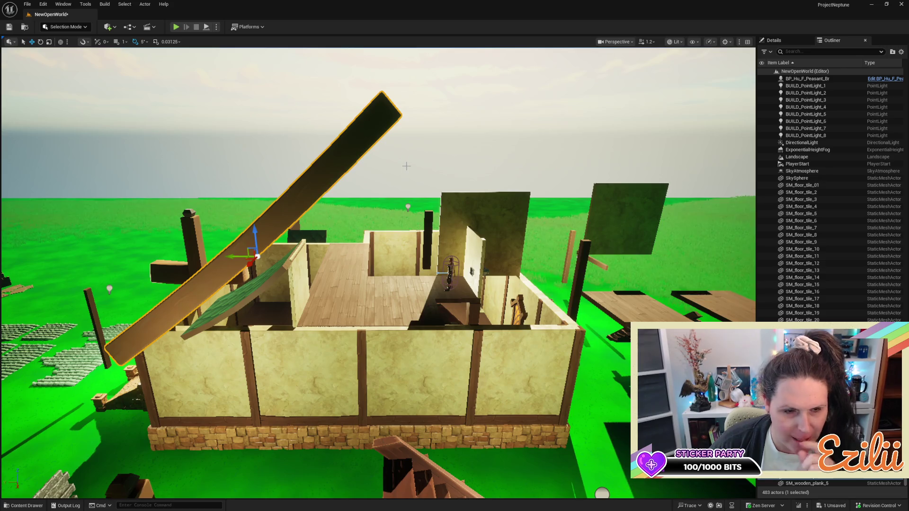
scroll(379, 272, "up", 3)
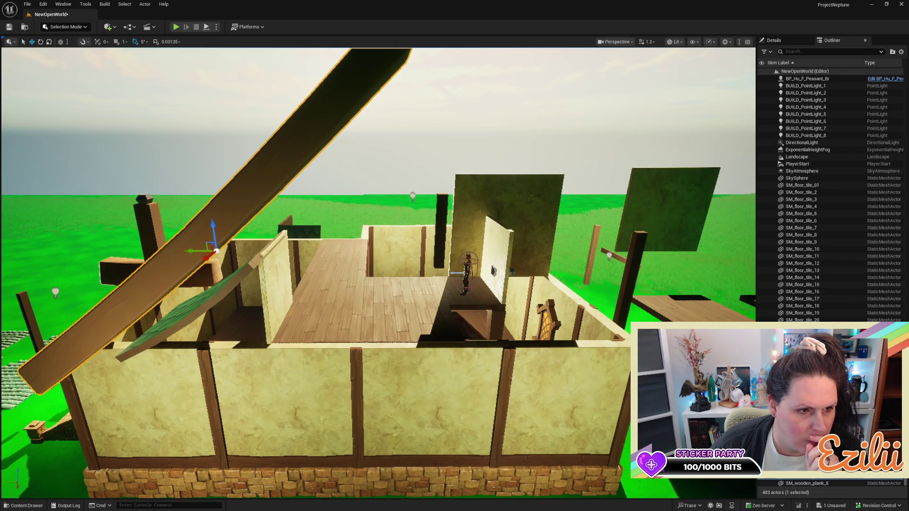
Delete an accidentally placed plank and select the large diagonal rafter
left_click_drag(189, 331, 372, 343)
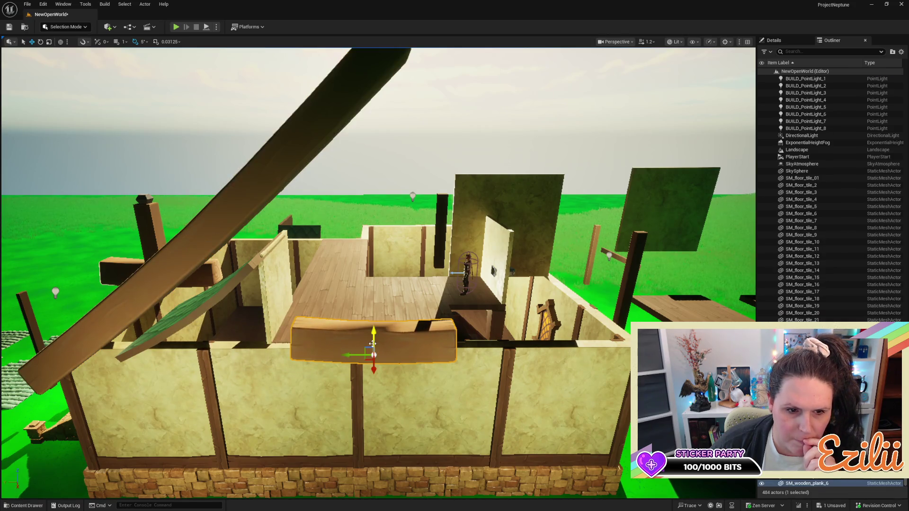
key("Delete")
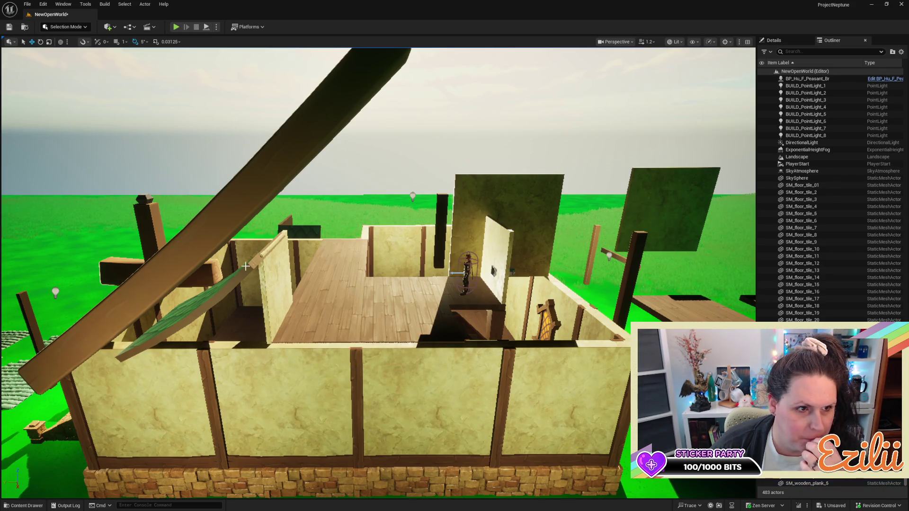
left_click(231, 203)
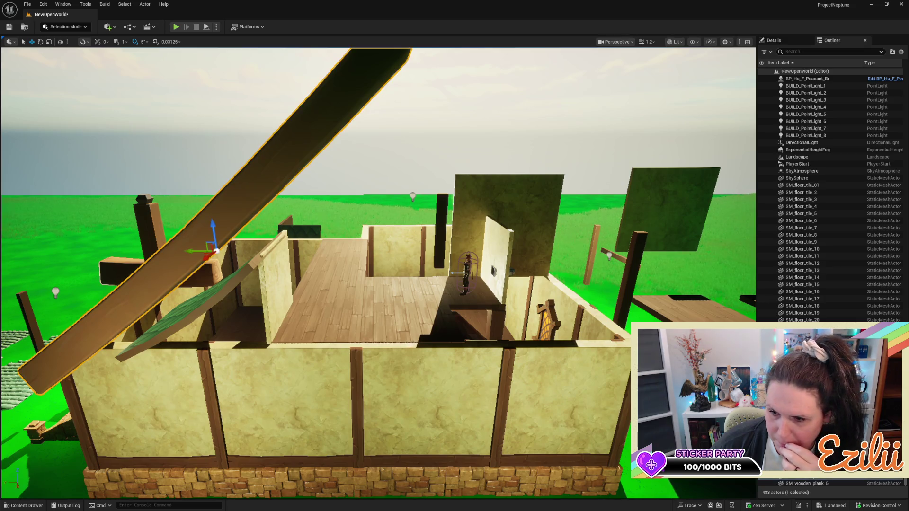
mouse_move(499, 337)
left_mouse_down()
mouse_move(456, 332)
mouse_move(430, 263)
mouse_move(373, 268)
mouse_move(396, 259)
mouse_move(385, 289)
mouse_move(390, 281)
mouse_move(402, 303)
mouse_move(424, 299)
left_mouse_up()
In local space, shorten the rafter along its length and rotate it −10°
key("ctrl+grave")
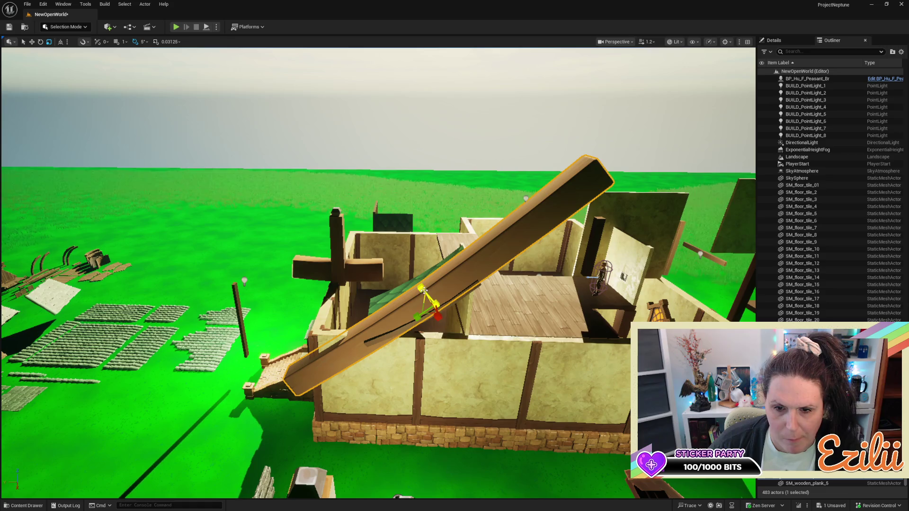
left_click_drag(437, 308, 433, 321)
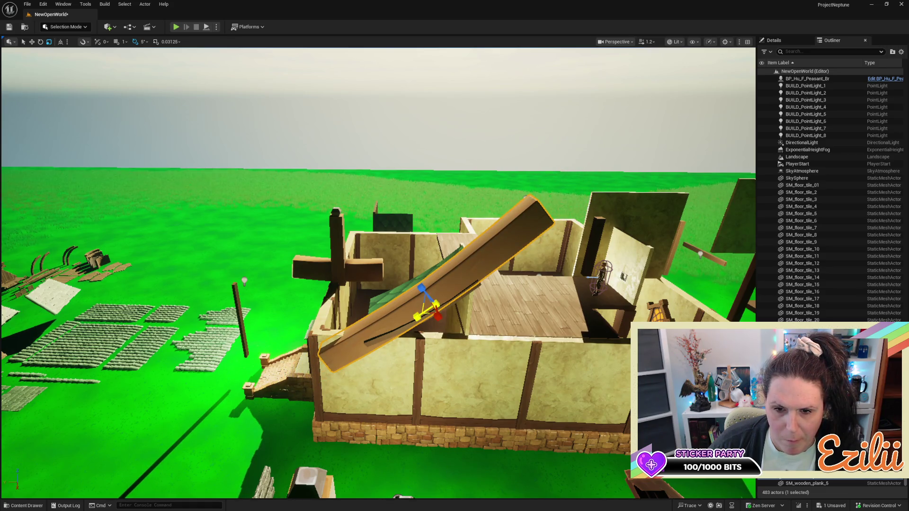
key("e")
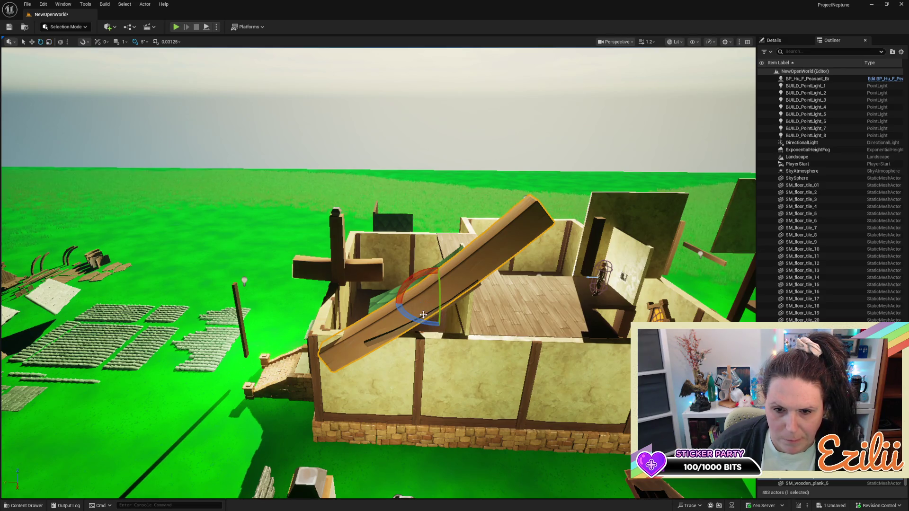
left_click_drag(420, 275, 440, 267)
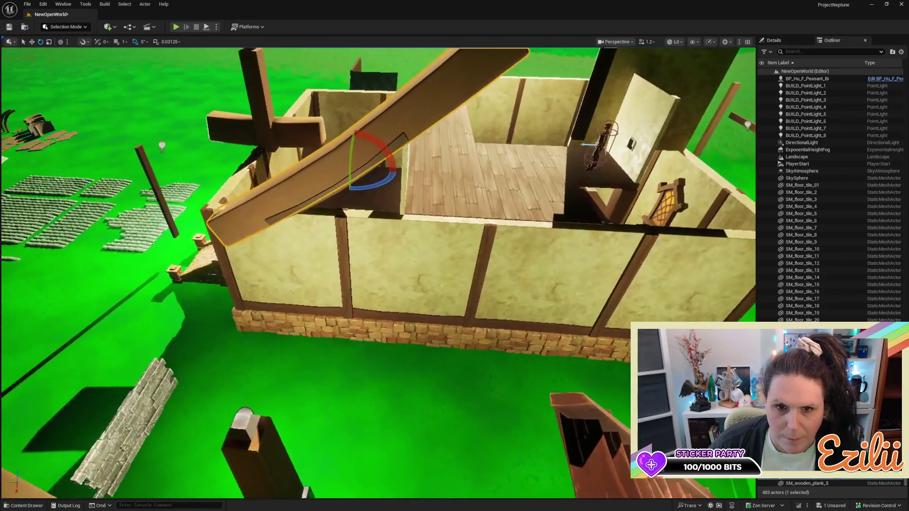
Inspect the rafter around the house, deselect it and undo the last change
left_click_drag(369, 272, 370, 272)
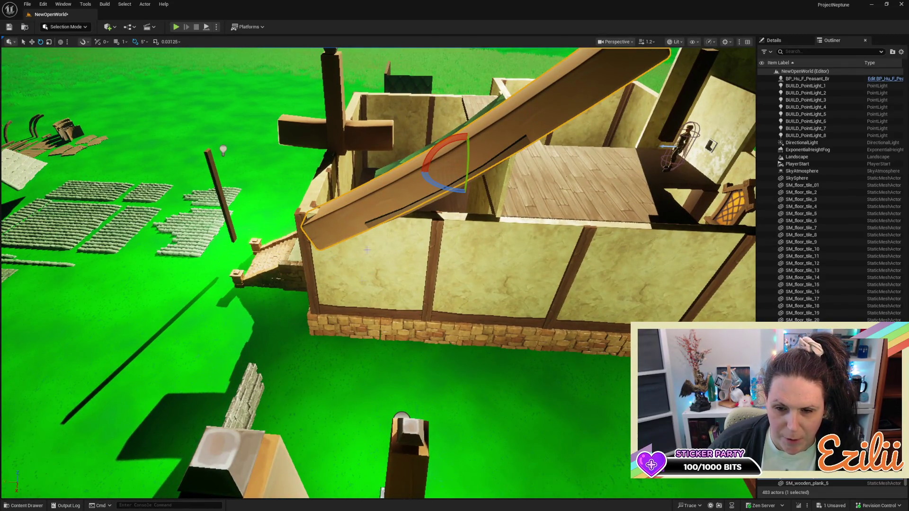
left_click_drag(370, 272, 369, 272)
left_click_drag(445, 287, 445, 287)
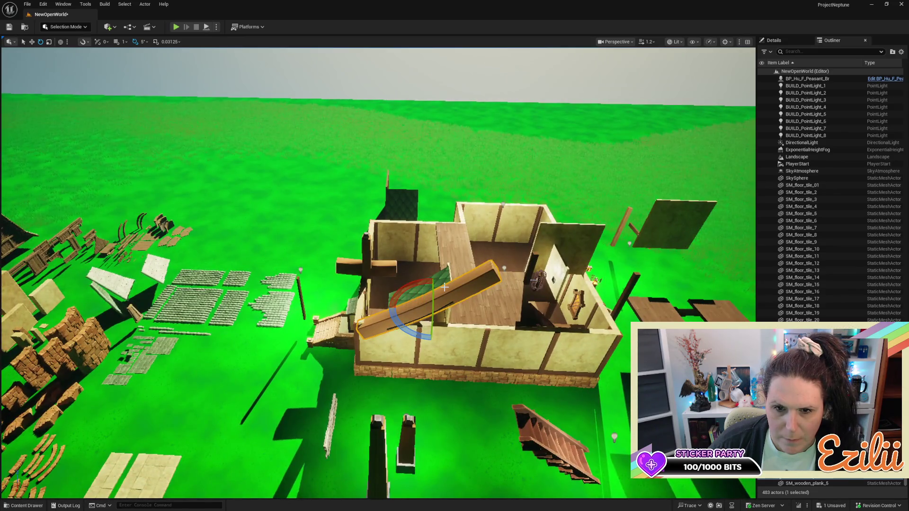
key("Escape")
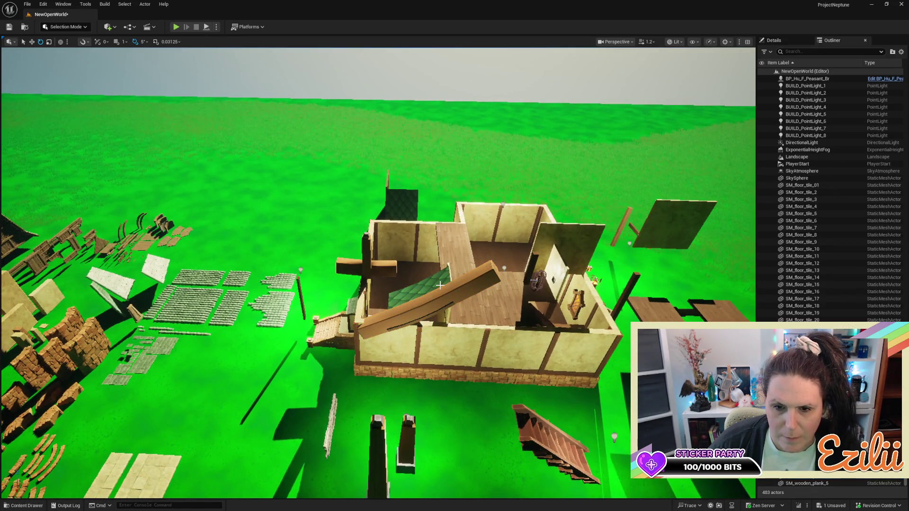
key("ctrl+z")
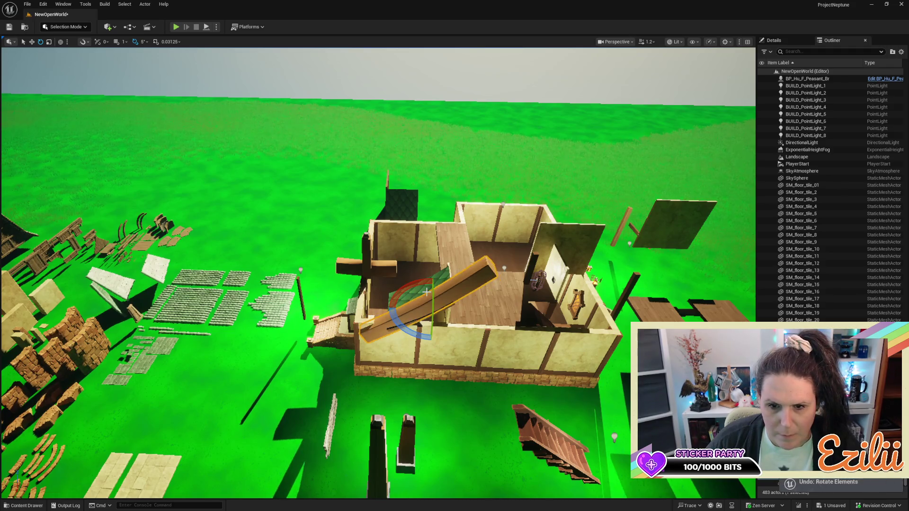
left_click_drag(426, 292, 426, 292)
left_click_drag(262, 330, 262, 330)
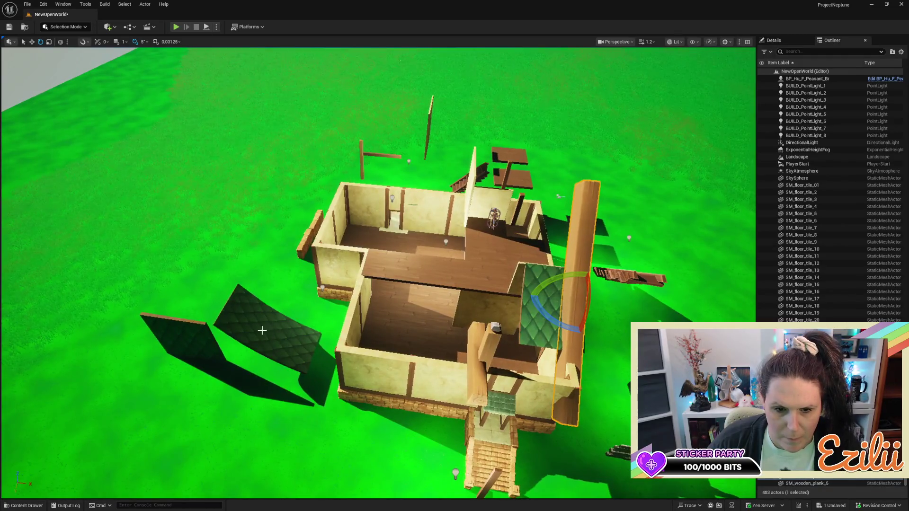
Move the dark green roof panel over the room and rotate it 90°
left_click(262, 330)
key("w")
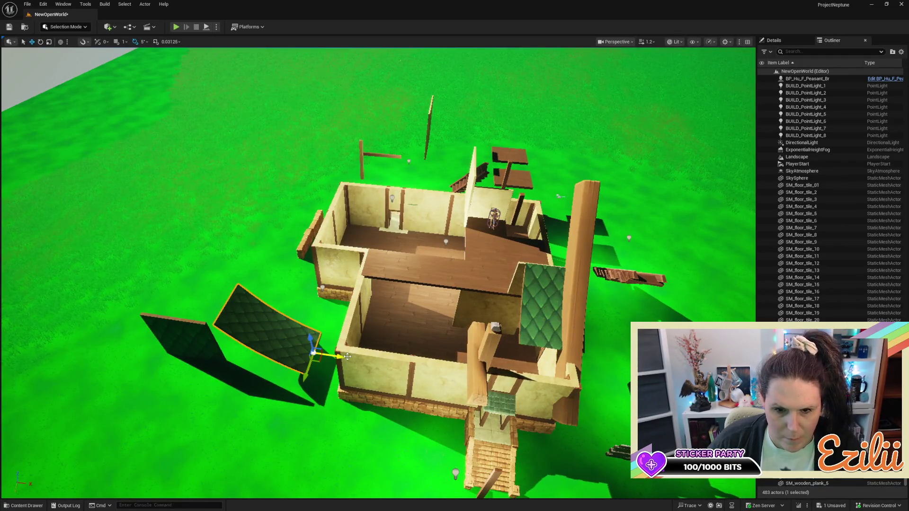
mouse_move(344, 358)
left_mouse_down()
mouse_move(433, 359)
mouse_move(442, 342)
mouse_move(453, 384)
mouse_move(464, 341)
left_mouse_up()
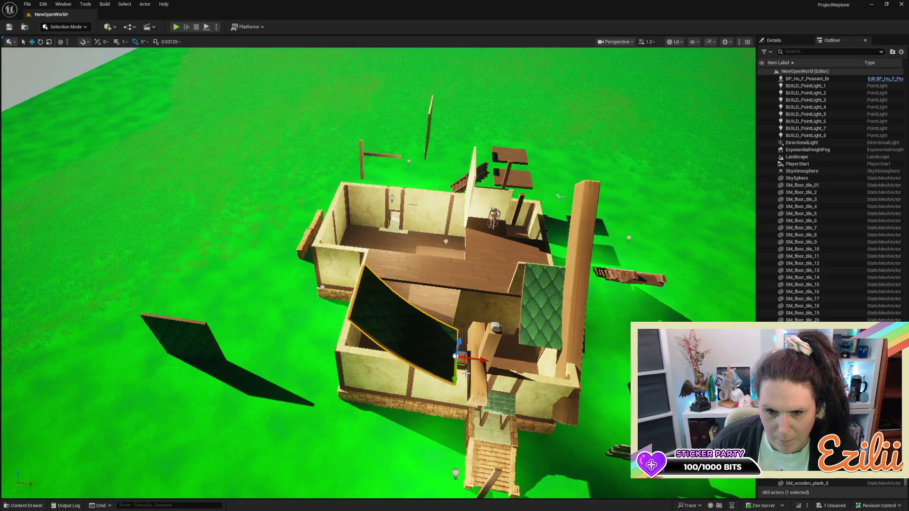
left_click_drag(457, 342, 467, 301)
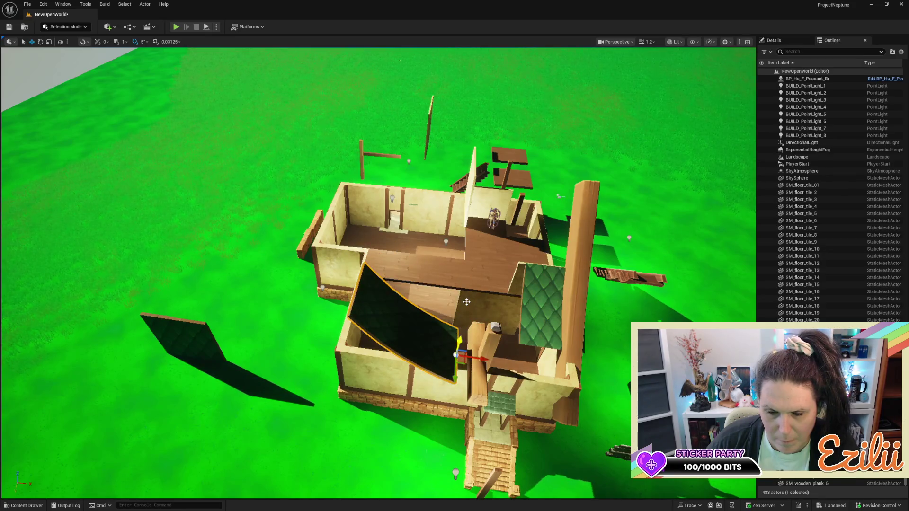
key("e")
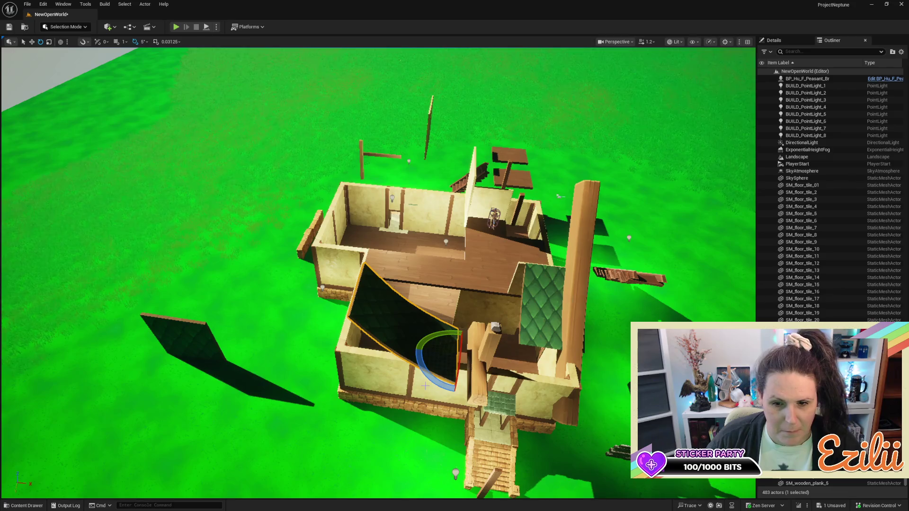
mouse_move(426, 385)
left_mouse_down()
mouse_move(454, 393)
mouse_move(539, 355)
left_mouse_up()
key("w")
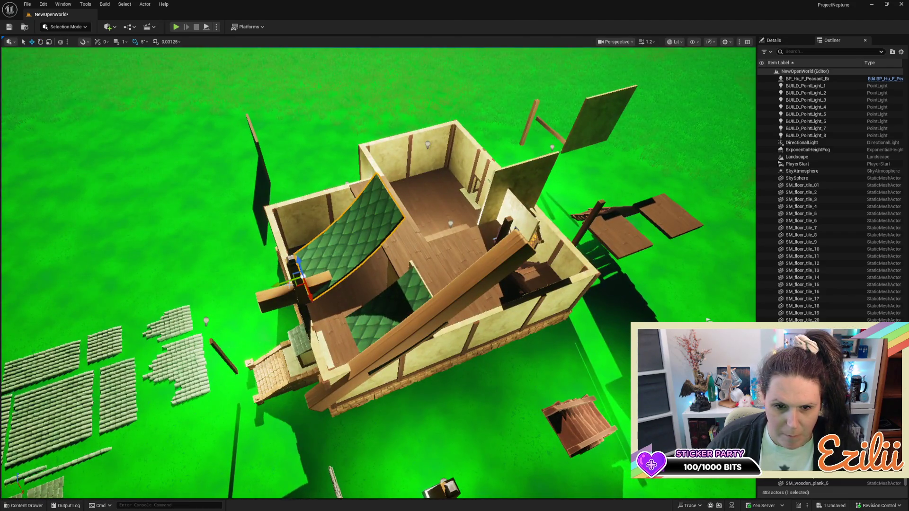
left_click_drag(290, 283, 277, 279)
mouse_move(662, 265)
left_mouse_down()
mouse_move(716, 228)
mouse_move(677, 257)
left_mouse_up()
Move two wooden posts out onto the grass and slide the green roof panel sideways
scroll(379, 274, "up", 3)
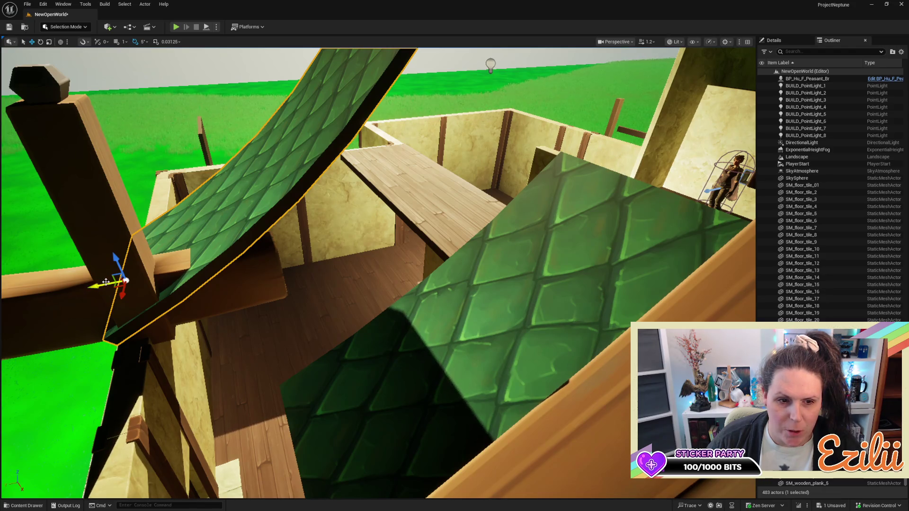
scroll(102, 288, "down", 3)
scroll(281, 314, "down", 8)
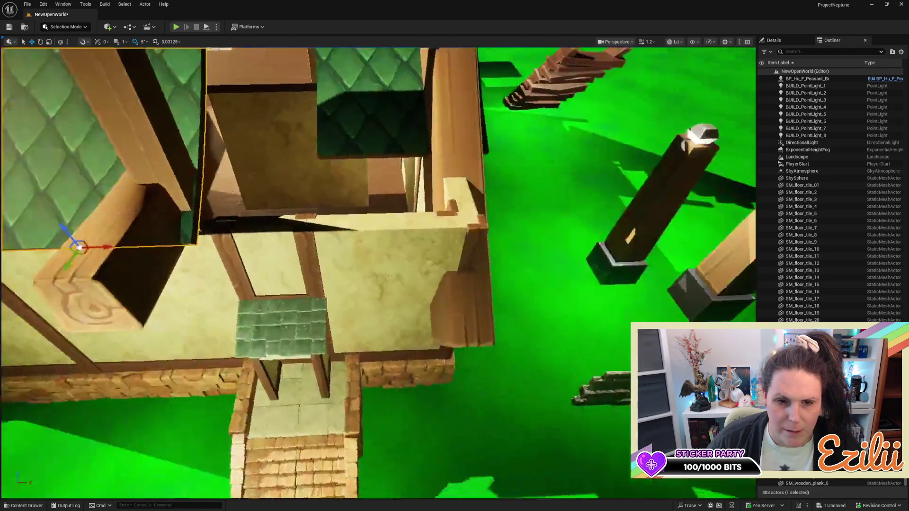
left_click(297, 267)
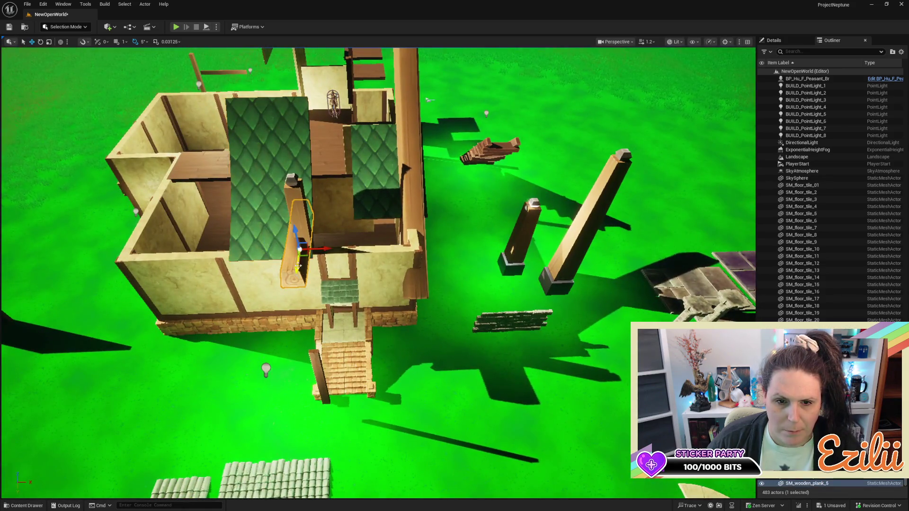
left_click_drag(327, 248, 478, 267)
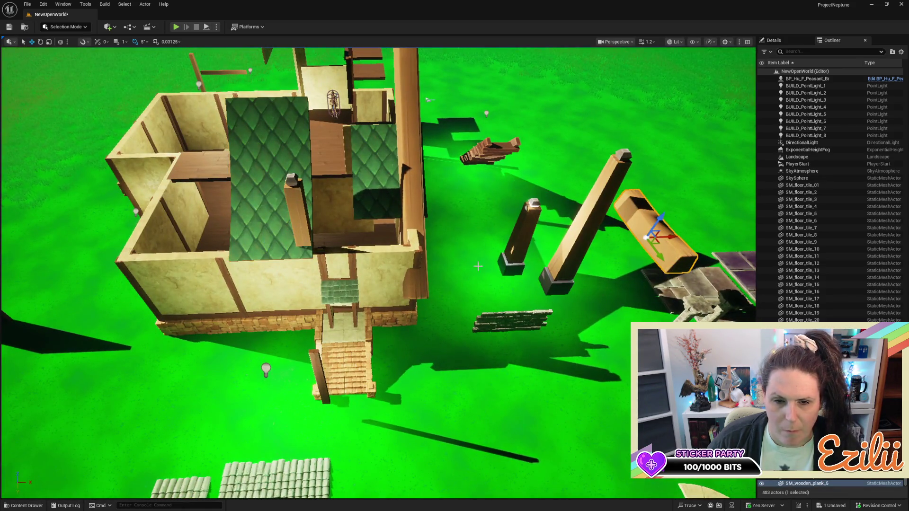
left_click(303, 209)
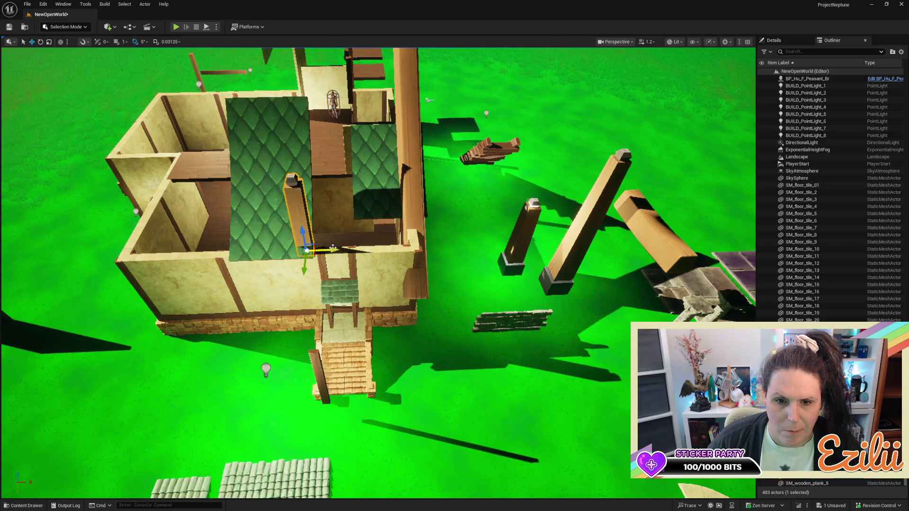
left_click_drag(333, 249, 644, 292)
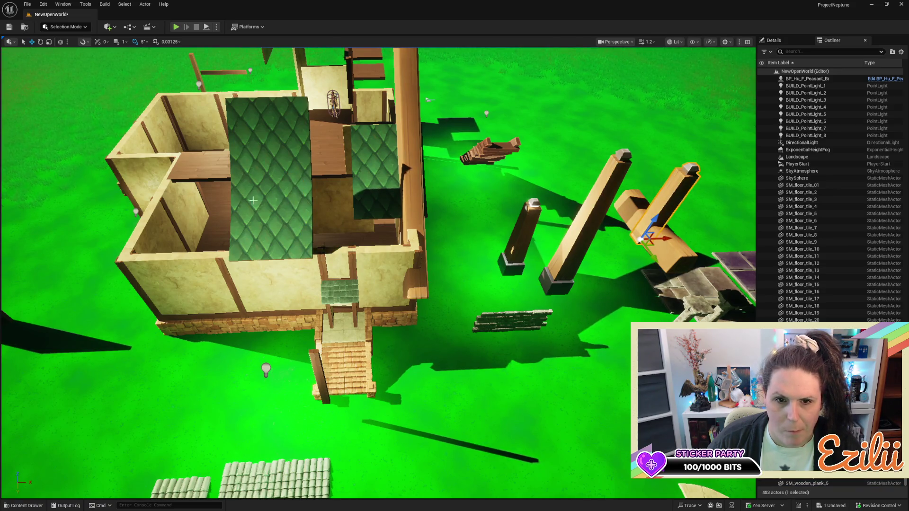
left_click(292, 234)
mouse_move(291, 260)
left_mouse_down()
mouse_move(403, 271)
mouse_move(341, 308)
mouse_move(236, 303)
mouse_move(291, 327)
left_mouse_up()
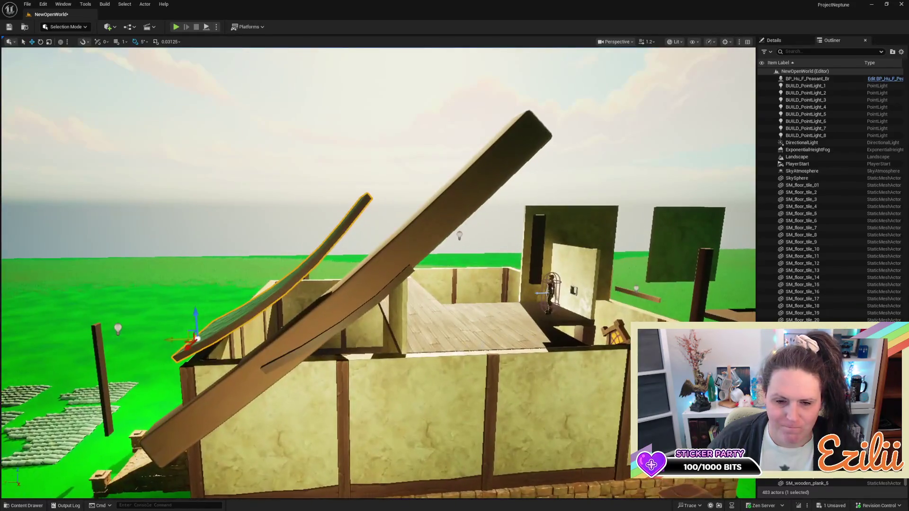
Slide the big straight plank down along its length
mouse_move(366, 278)
left_mouse_down()
mouse_move(363, 290)
mouse_move(388, 279)
left_mouse_up()
left_click(363, 290)
left_click_drag(385, 233, 384, 251)
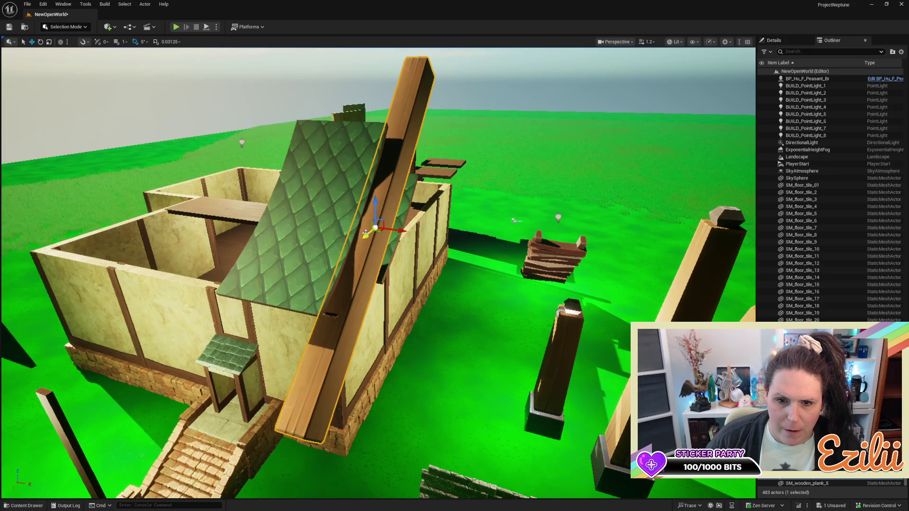
mouse_move(369, 236)
left_mouse_down()
mouse_move(325, 260)
mouse_move(370, 247)
mouse_move(358, 236)
mouse_move(350, 246)
mouse_move(344, 217)
left_mouse_up()
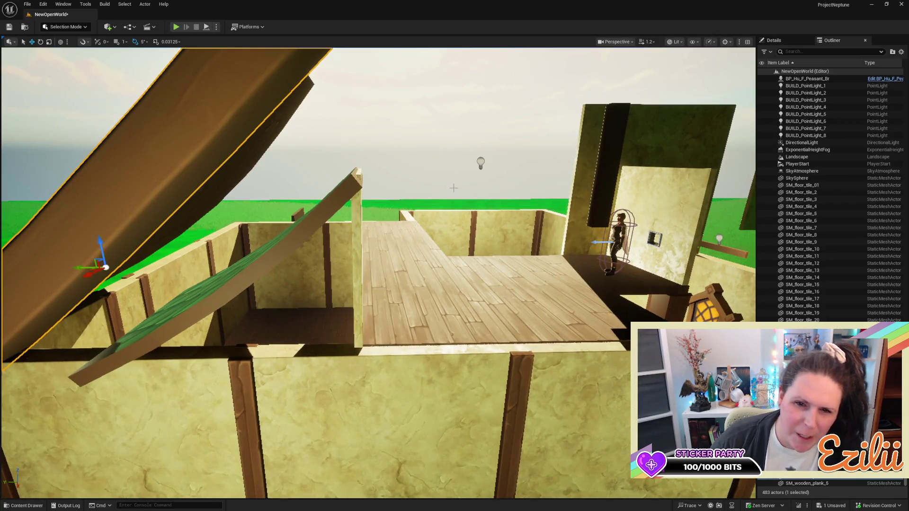
mouse_move(410, 228)
left_mouse_down()
mouse_move(397, 241)
mouse_move(398, 289)
mouse_move(450, 251)
mouse_move(415, 227)
mouse_move(310, 312)
left_mouse_up()
left_click_drag(433, 201, 419, 182)
Move the green roof panel out past the left wall
left_click(385, 209)
mouse_move(319, 222)
left_mouse_down()
mouse_move(117, 242)
mouse_move(175, 151)
mouse_move(191, 97)
left_mouse_up()
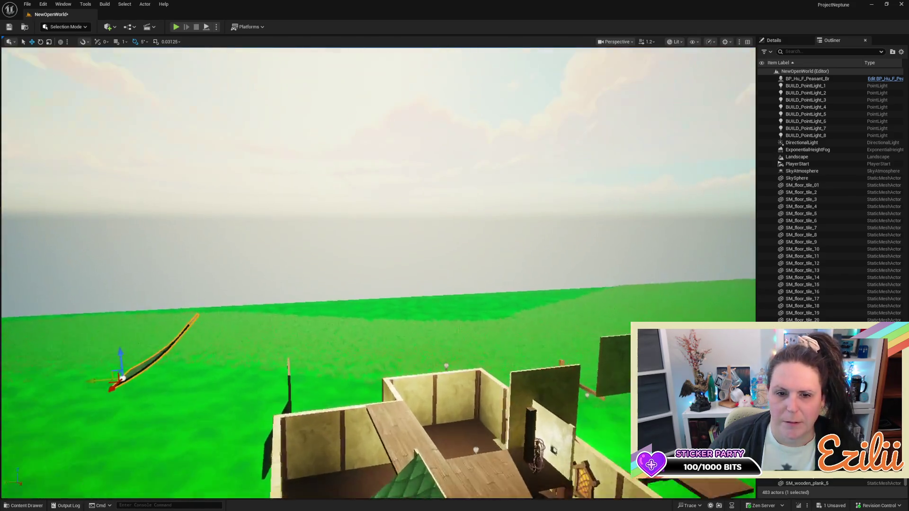
mouse_move(379, 237)
left_mouse_down()
mouse_move(378, 402)
mouse_move(378, 379)
left_mouse_up()
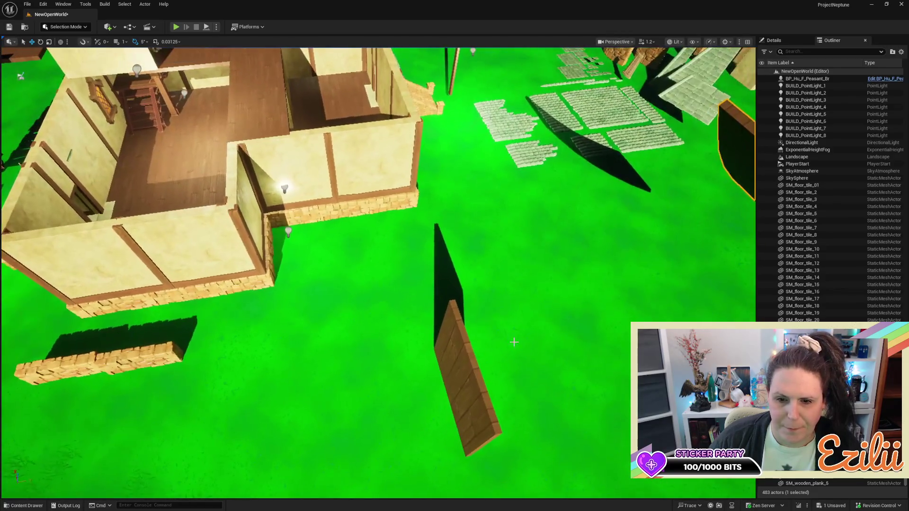
Save the level and tilt the upright plank -65° to follow the roof slope
left_click(455, 393)
mouse_move(444, 383)
left_mouse_down()
mouse_move(412, 307)
mouse_move(423, 223)
mouse_move(513, 311)
mouse_move(507, 142)
mouse_move(460, 189)
mouse_move(417, 213)
mouse_move(352, 208)
left_mouse_up()
key("ctrl+s")
key("e")
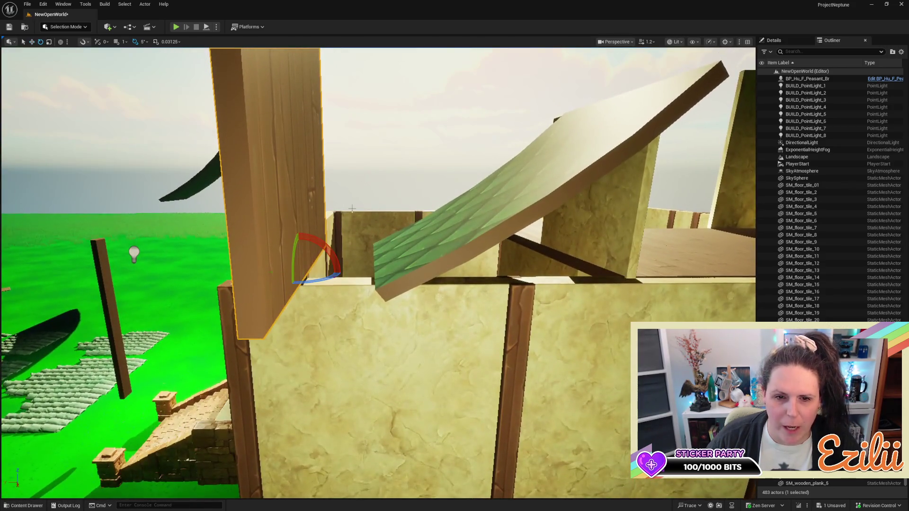
left_click_drag(298, 232, 338, 255)
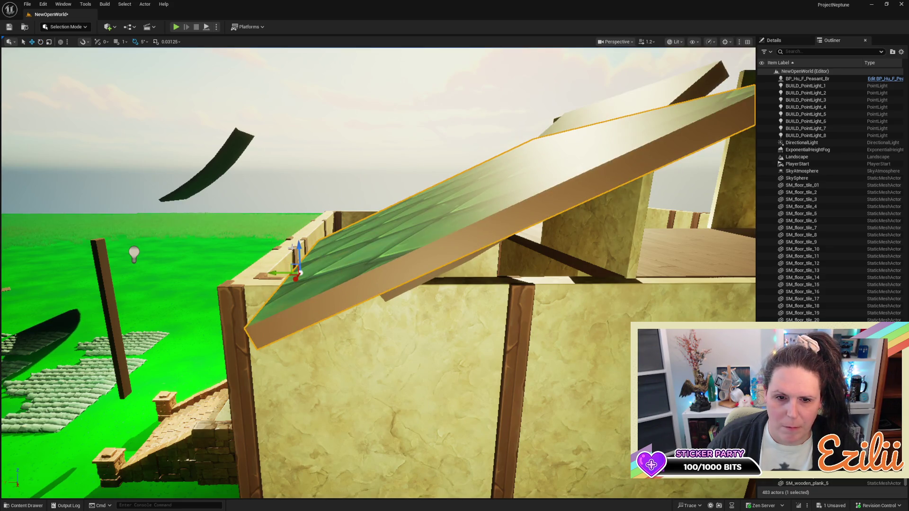
Raise the plank, then move the green roof tile onto the house corner
left_click_drag(297, 247, 297, 156)
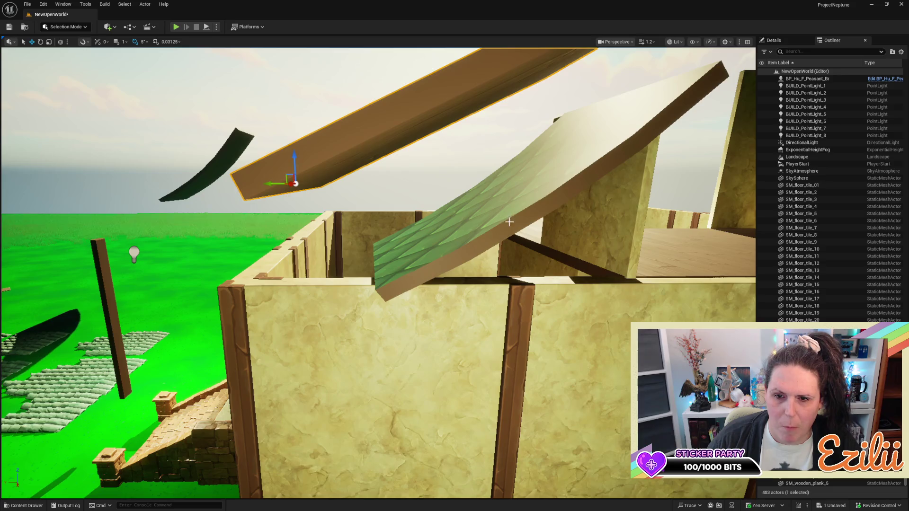
left_click(510, 222)
key("f")
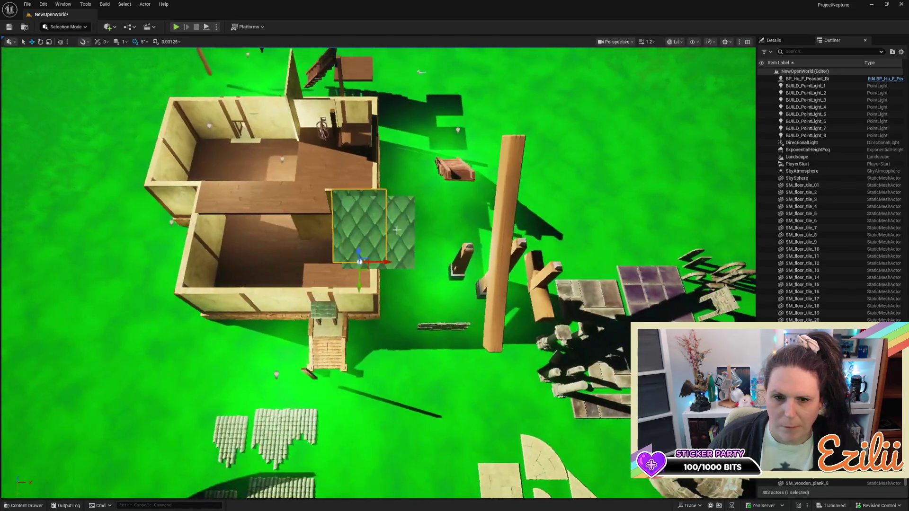
left_click_drag(397, 230, 331, 222)
left_click_drag(435, 227, 435, 196)
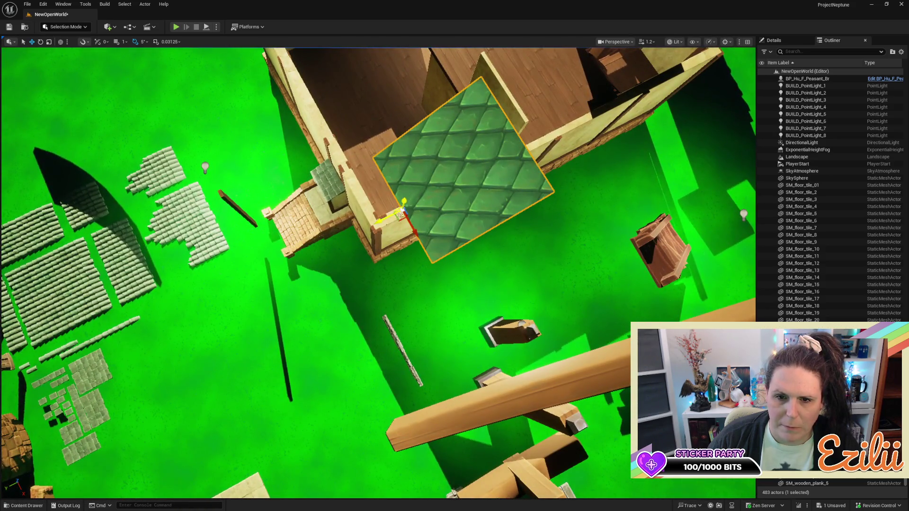
left_click_drag(398, 225, 375, 184)
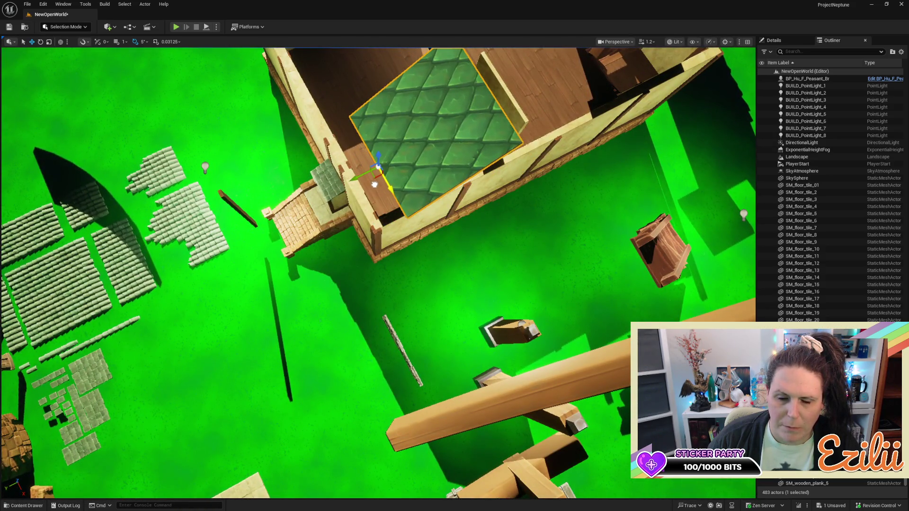
mouse_move(456, 205)
left_mouse_down()
mouse_move(428, 216)
mouse_move(460, 196)
left_mouse_up()
Lower the roof piece onto the walls, align it and tilt it -10°
left_click_drag(125, 145, 180, 151)
mouse_move(194, 117)
left_mouse_down()
mouse_move(221, 150)
mouse_move(201, 129)
mouse_move(221, 139)
mouse_move(208, 127)
mouse_move(210, 90)
left_mouse_up()
key("w")
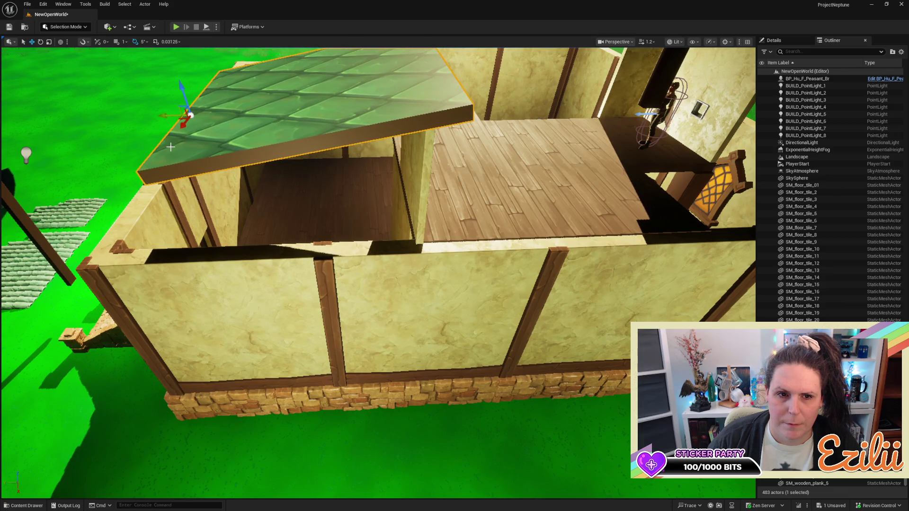
mouse_move(171, 115)
left_mouse_down()
mouse_move(142, 120)
mouse_move(155, 135)
left_mouse_up()
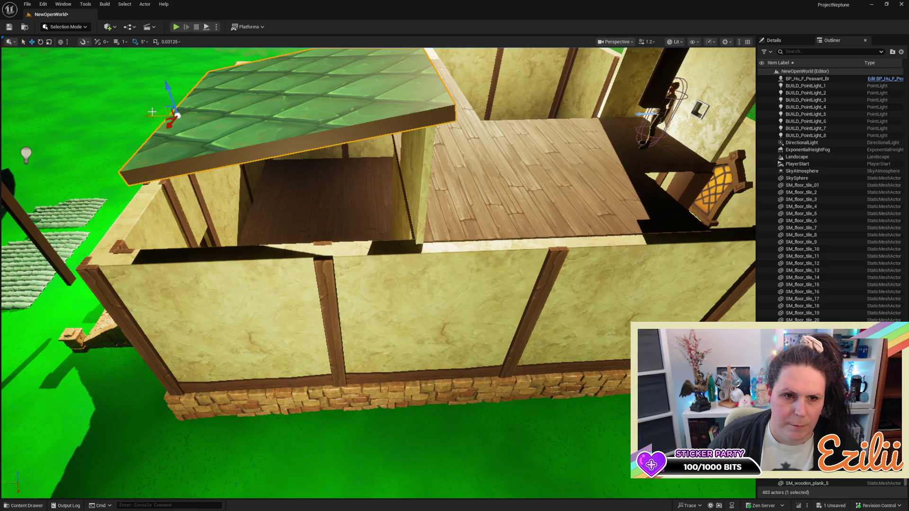
key("e")
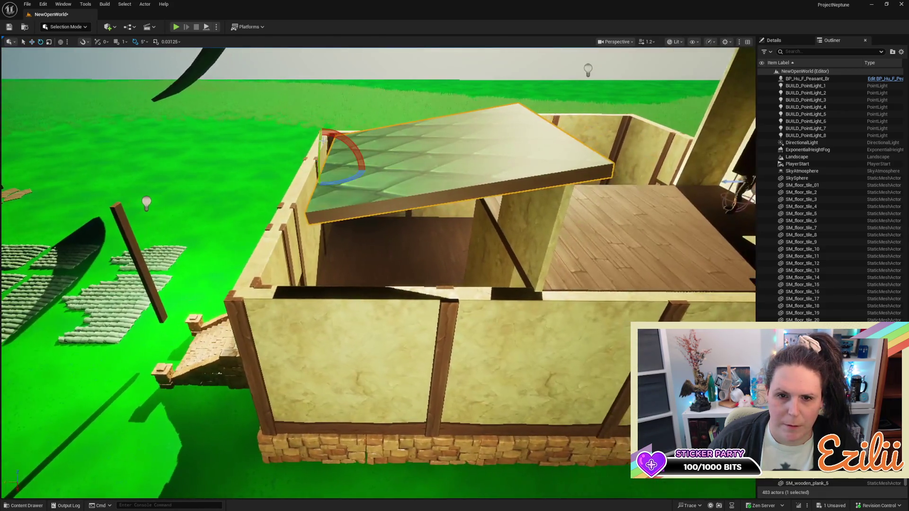
left_click_drag(326, 134, 327, 128)
key("w")
Duplicate the roof piece beside the original and tilt both 10° together
mouse_move(297, 171)
left_mouse_down()
mouse_move(60, 162)
mouse_move(74, 162)
left_mouse_up()
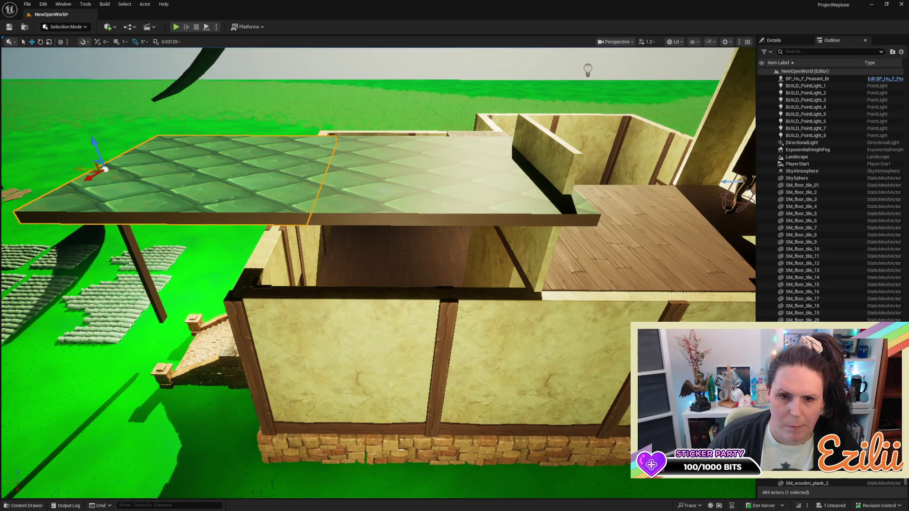
left_click(282, 176)
left_click(228, 173, "ctrl")
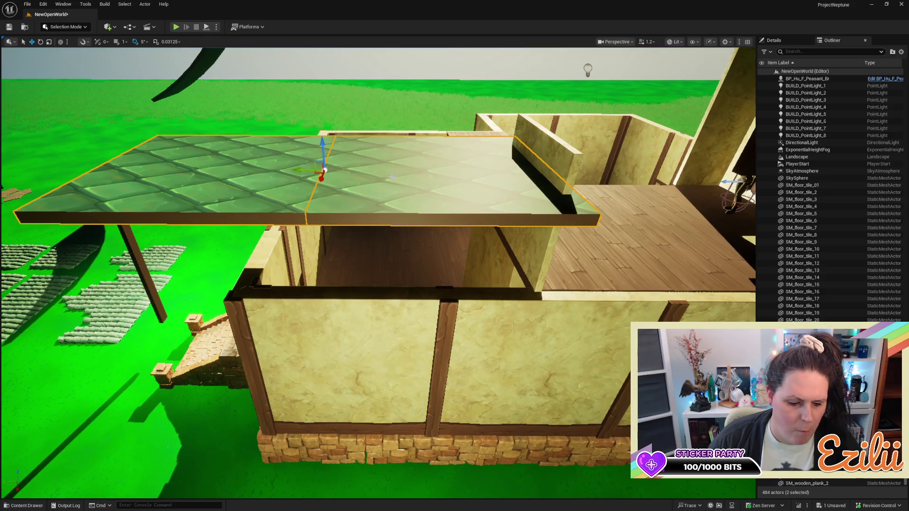
key("e")
mouse_move(334, 136)
left_mouse_down()
mouse_move(365, 140)
mouse_move(321, 169)
mouse_move(369, 176)
left_mouse_up()
key("w")
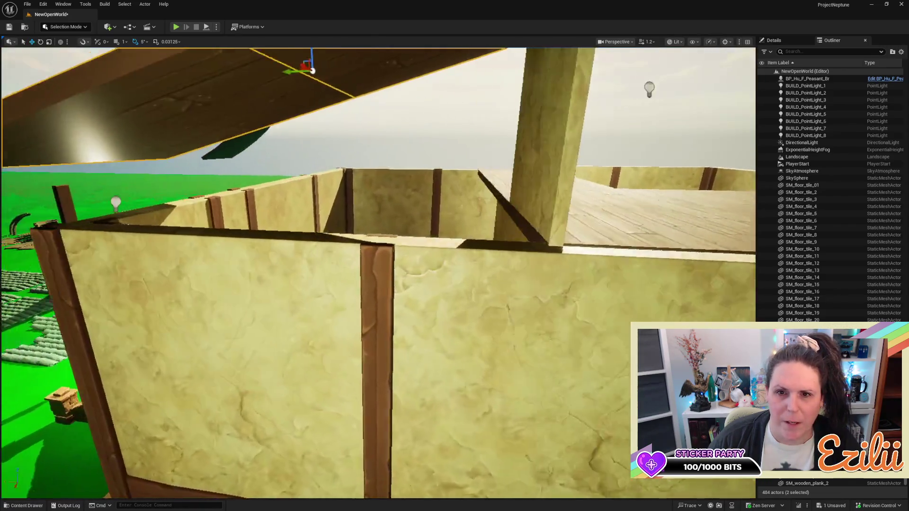
Tilt the plank 10° steeper, raise it and slide it down the slope over the wall
key("e")
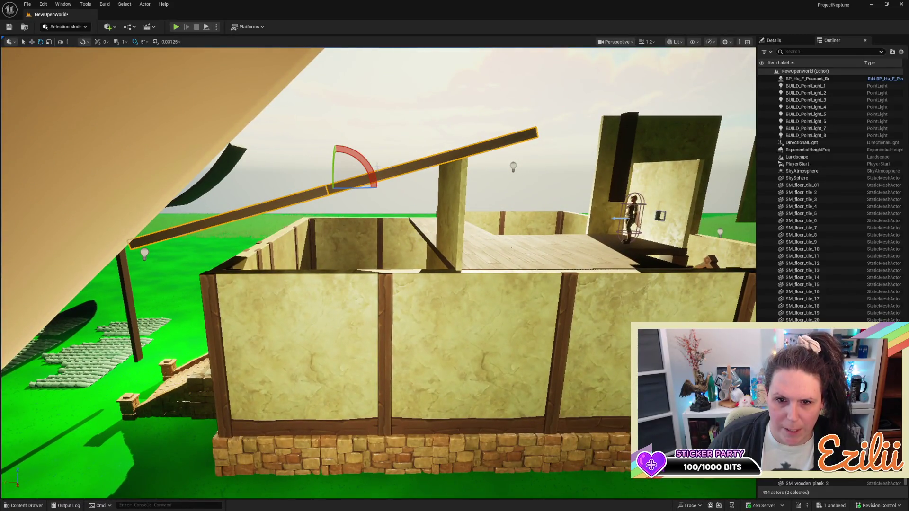
mouse_move(374, 187)
left_mouse_down()
mouse_move(374, 217)
mouse_move(374, 187)
left_mouse_up()
left_click_drag(335, 141, 340, 184)
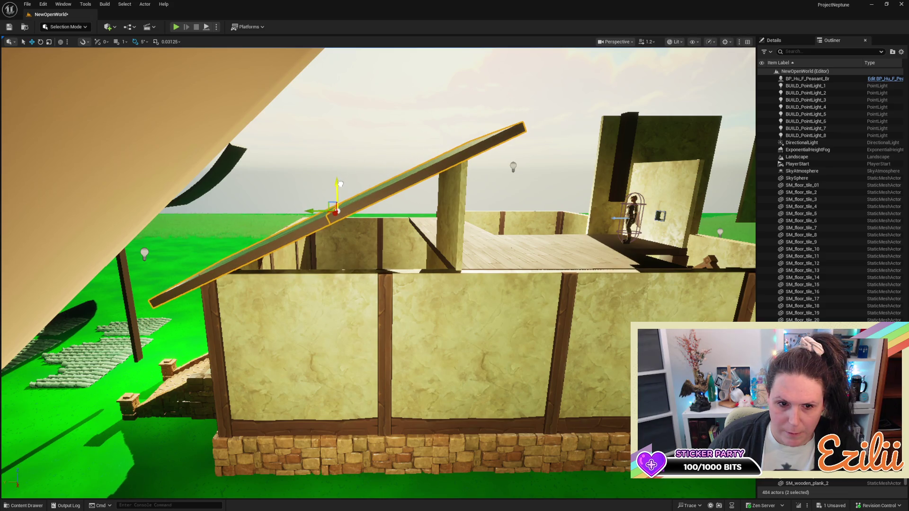
mouse_move(384, 204)
left_mouse_down()
mouse_move(384, 218)
mouse_move(384, 182)
mouse_move(374, 209)
mouse_move(320, 208)
mouse_move(352, 209)
left_mouse_up()
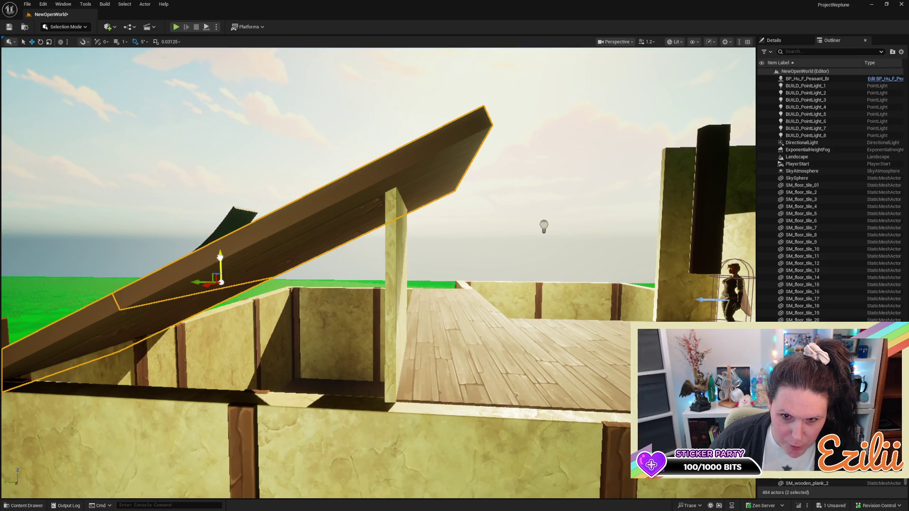
left_click_drag(220, 257, 224, 250)
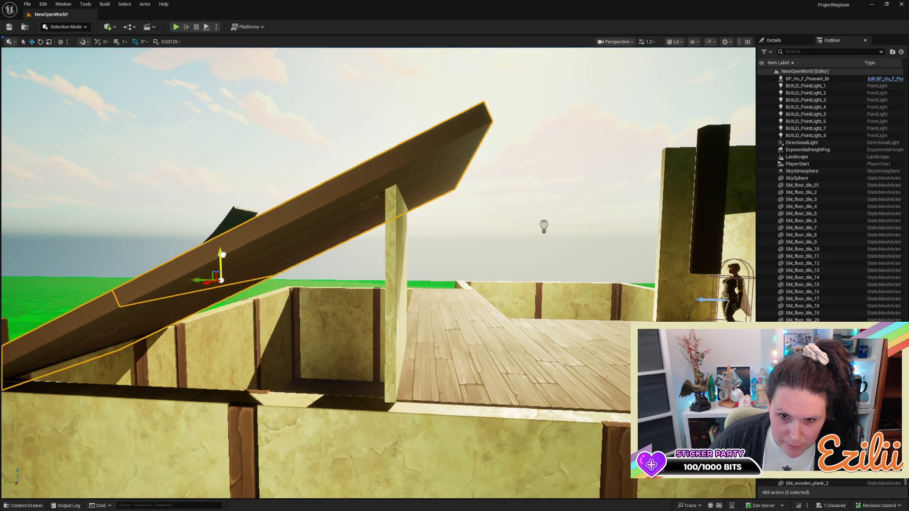
left_click_drag(222, 253, 286, 254)
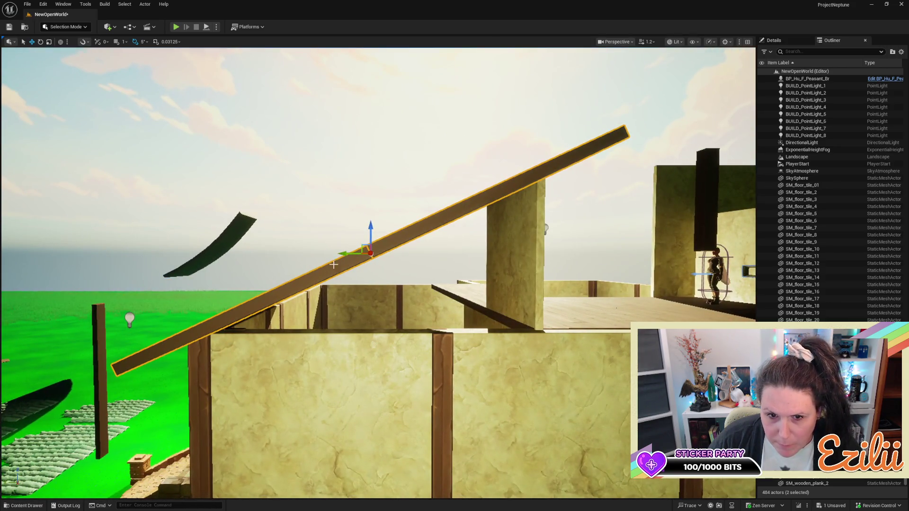
left_click_drag(341, 253, 294, 263)
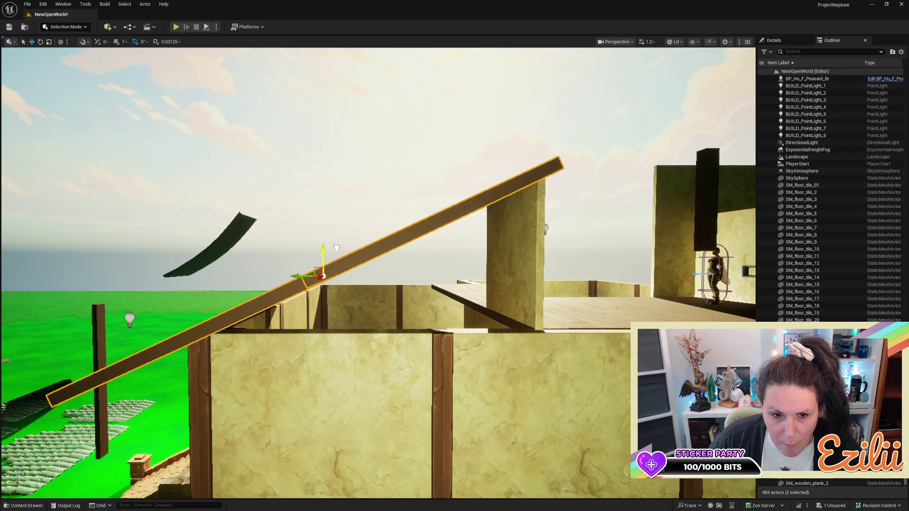
mouse_move(322, 274)
left_mouse_down()
mouse_move(460, 314)
mouse_move(516, 306)
mouse_move(523, 327)
mouse_move(349, 322)
left_mouse_up()
left_click_drag(442, 322, 438, 345)
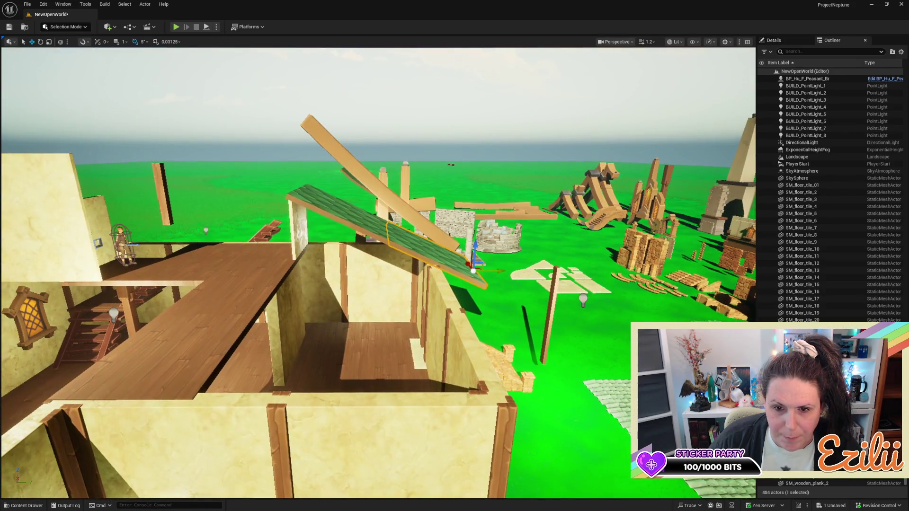
Alt-drag copies of the lower green roof panel across the house front and left side
left_click_drag(355, 206, 333, 222)
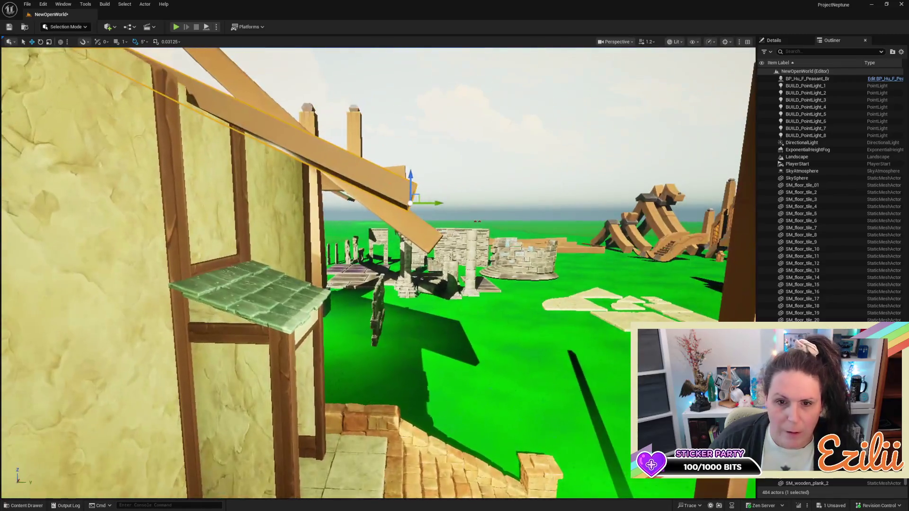
left_click(280, 315)
mouse_move(279, 315)
left_mouse_down()
mouse_move(267, 327)
mouse_move(253, 308)
left_mouse_up()
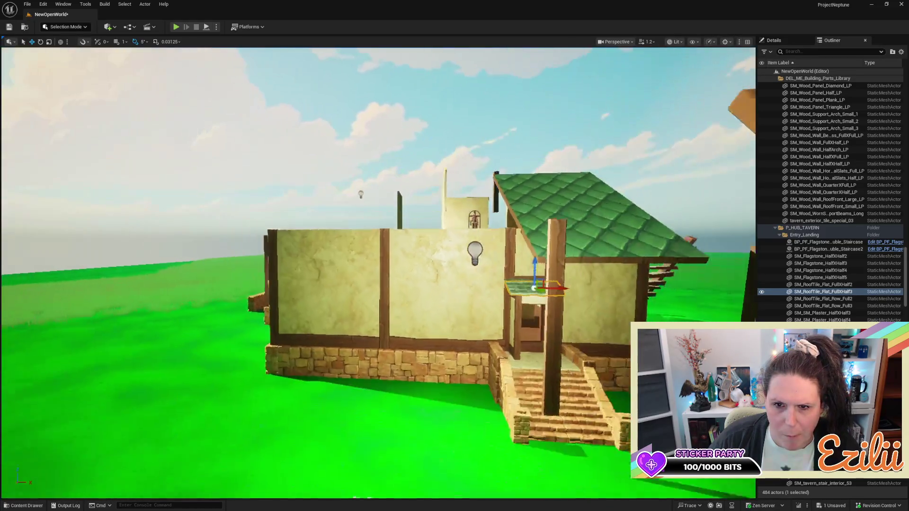
left_click_drag(535, 260, 534, 260)
left_click(534, 233)
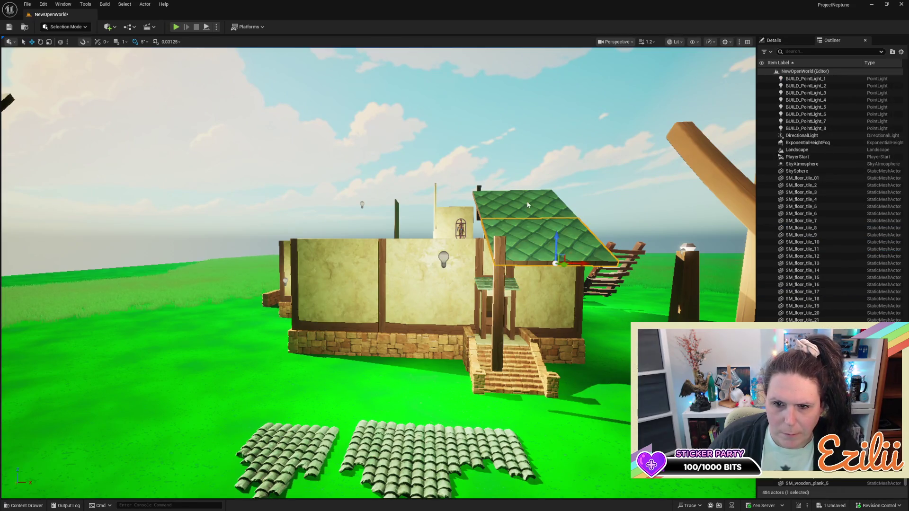
left_click_drag(558, 221, 415, 212, "alt")
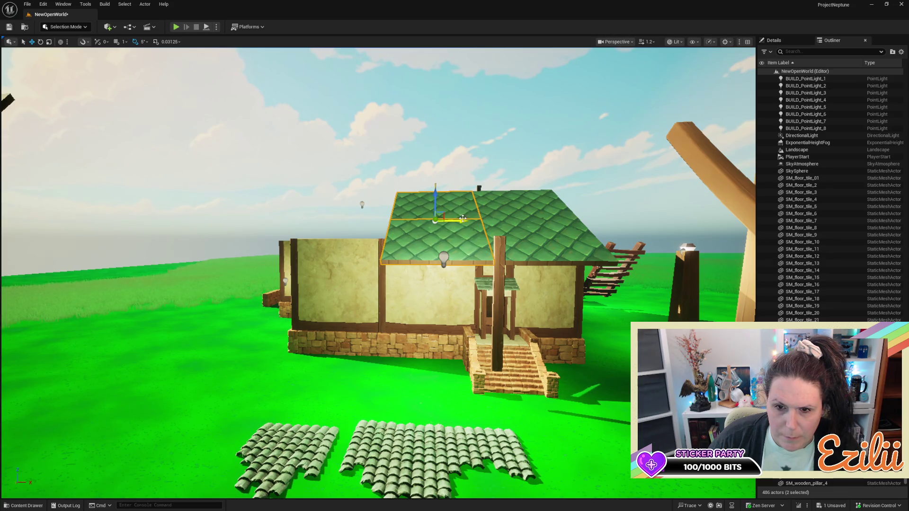
mouse_move(463, 219)
left_mouse_down("alt")
mouse_move(308, 219)
mouse_move(385, 219)
mouse_move(374, 219)
mouse_move(346, 189)
mouse_move(345, 222)
mouse_move(345, 208)
mouse_move(365, 224)
left_mouse_up("alt")
left_click(426, 225, "ctrl")
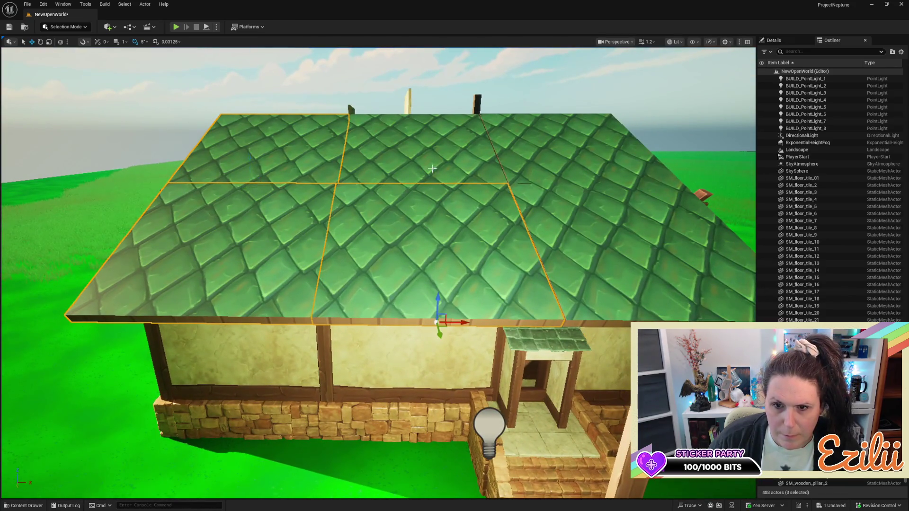
left_click(429, 145, "ctrl")
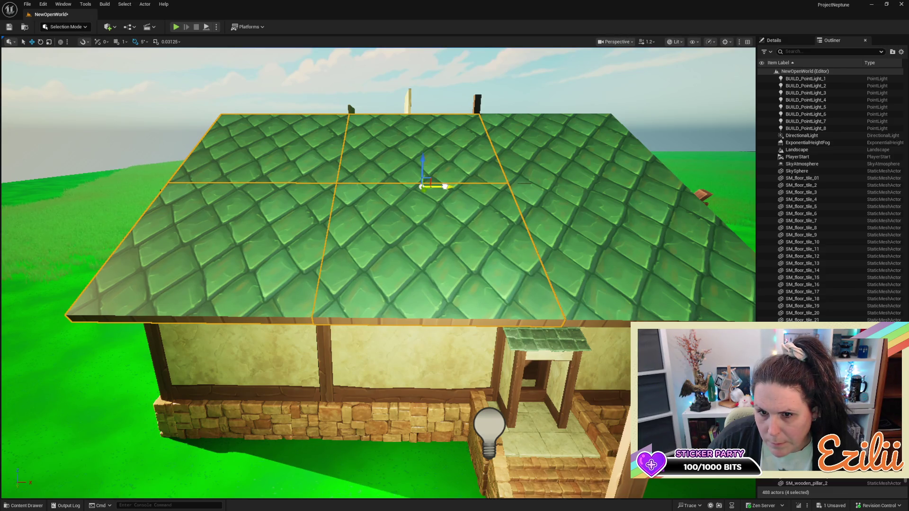
left_click(653, 252)
right_click(561, 199)
key("Escape")
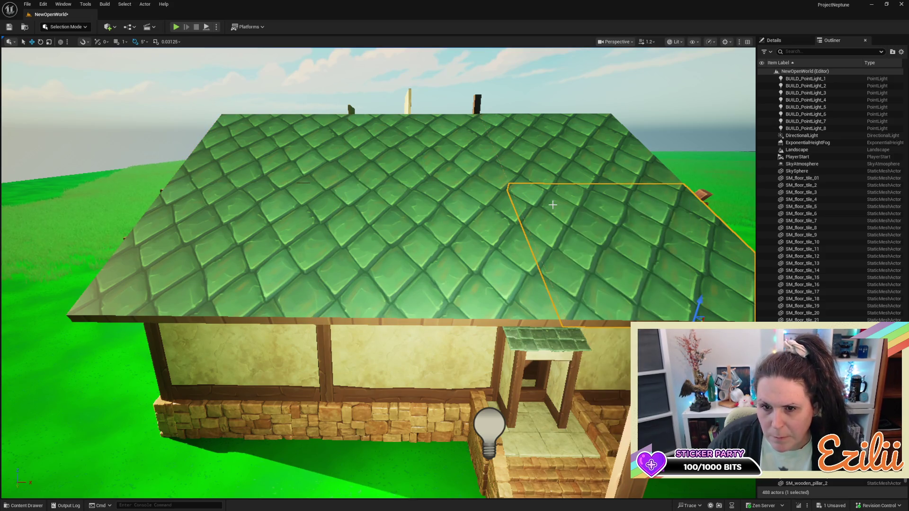
mouse_move(445, 187)
left_mouse_down()
mouse_move(466, 175)
mouse_move(473, 119)
mouse_move(501, 90)
mouse_move(505, 99)
left_mouse_up()
left_click_drag(498, 210, 497, 210)
key("Escape")
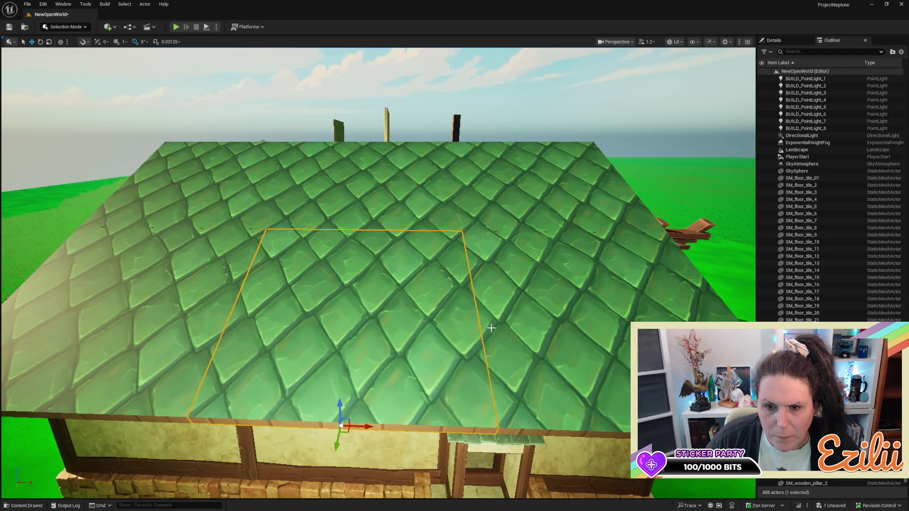
left_click(207, 320, "ctrl")
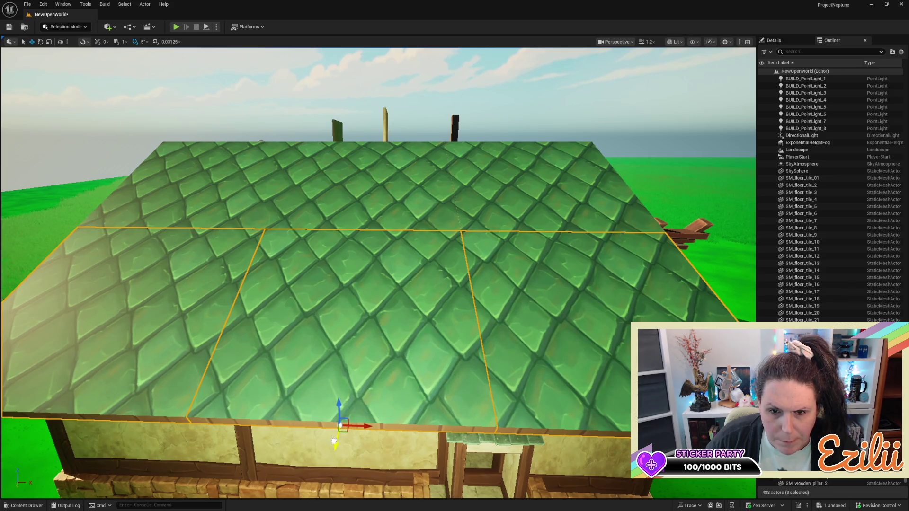
key("Escape")
left_click_drag(341, 434, 341, 434)
scroll(496, 341, "down", 10)
key("ctrl+z")
key("ctrl+z")
left_click_drag(494, 330, 494, 330)
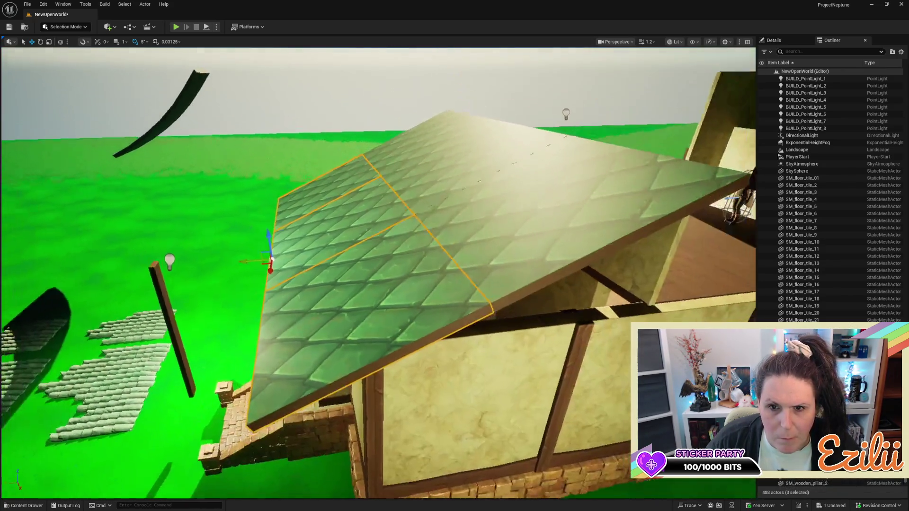
Delete the three extra duplicated green roof panels
left_click_drag(507, 295, 508, 294)
key("Delete")
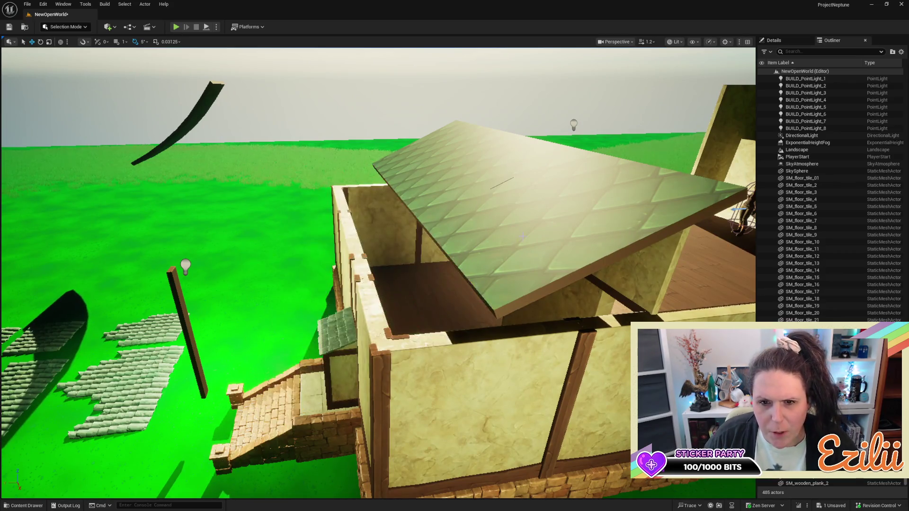
left_click_drag(516, 217, 516, 217)
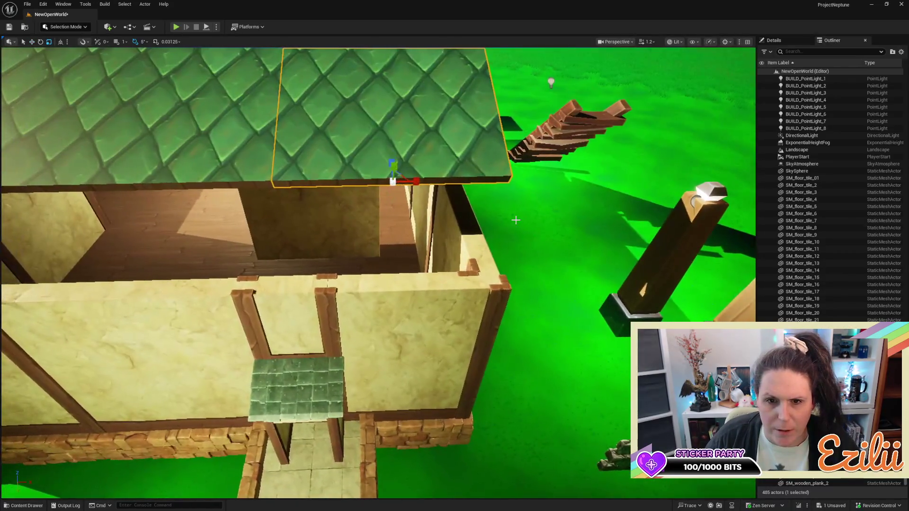
Stretch the remaining green roof panel wider, tilt it, and shift it slightly right over the room
left_click(568, 123)
left_click_drag(409, 273, 408, 274)
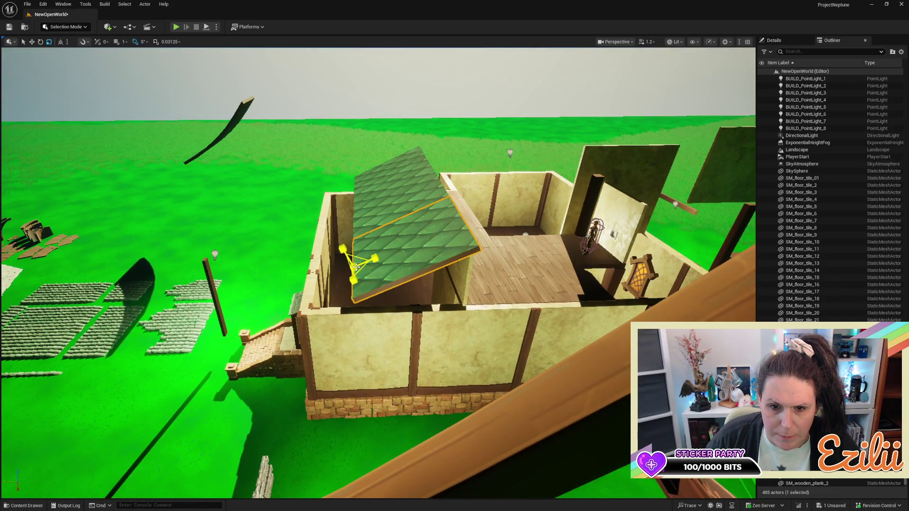
mouse_move(356, 267)
left_mouse_down()
mouse_move(402, 261)
mouse_move(389, 262)
left_mouse_up()
key("e")
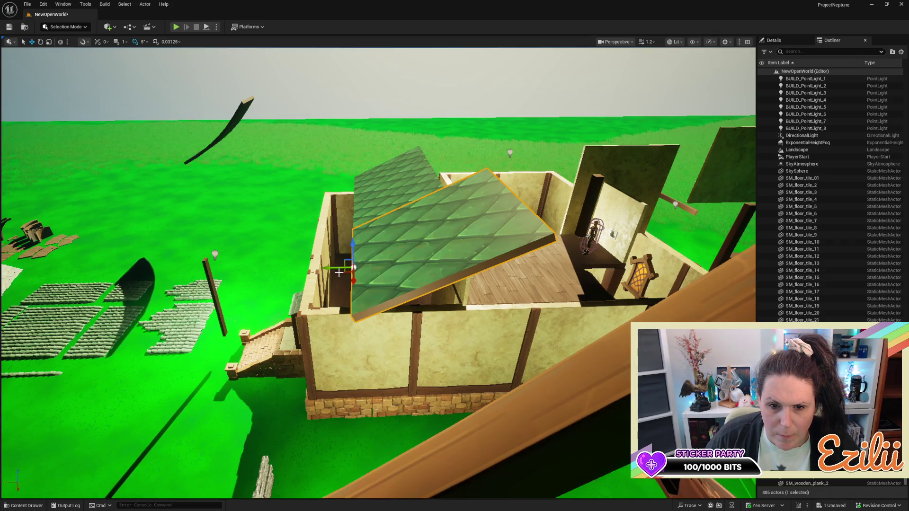
left_click_drag(336, 270, 313, 270)
mouse_move(377, 266)
left_mouse_down()
mouse_move(391, 263)
mouse_move(393, 246)
mouse_move(120, 194)
mouse_move(158, 238)
mouse_move(135, 260)
left_mouse_up()
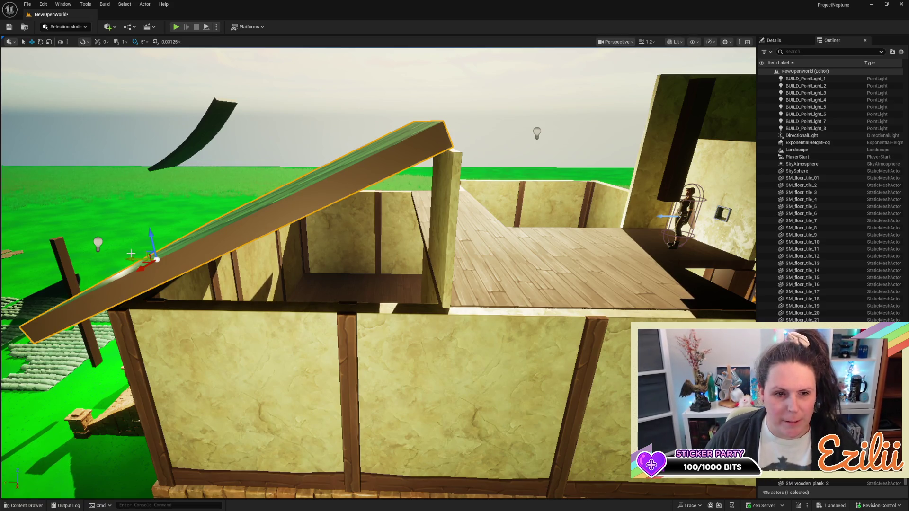
left_click_drag(135, 258, 147, 258)
left_click_drag(378, 260, 357, 257)
mouse_move(218, 250)
left_mouse_down()
mouse_move(218, 260)
mouse_move(201, 233)
mouse_move(180, 232)
mouse_move(201, 235)
mouse_move(218, 222)
mouse_move(228, 232)
left_mouse_up()
mouse_move(440, 231)
left_mouse_down()
mouse_move(426, 227)
mouse_move(441, 231)
left_mouse_up()
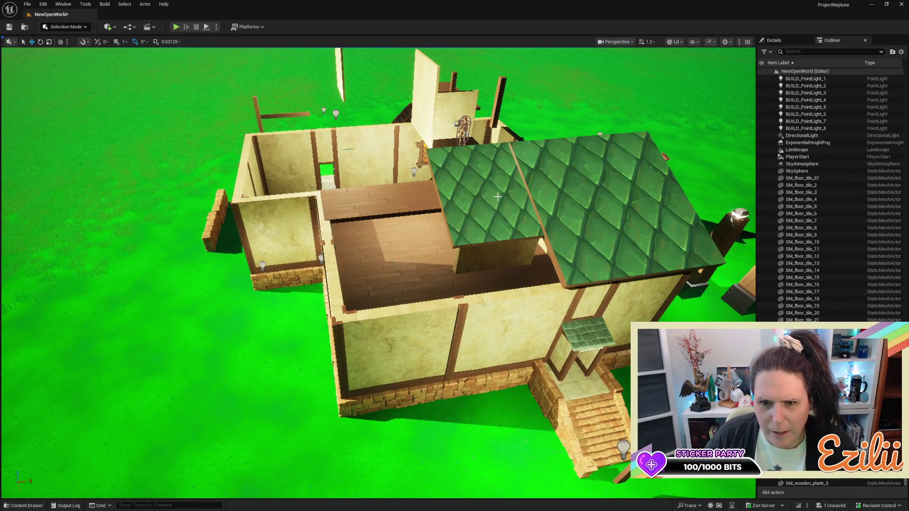
Remove the extra green roof panel above the inner room, leaving the slanted panel selected
key("Delete")
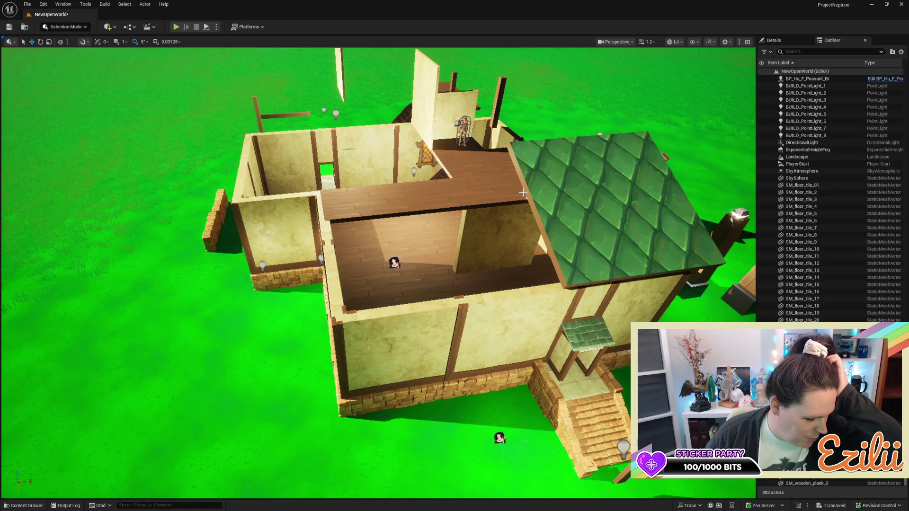
mouse_move(532, 182)
left_mouse_down()
mouse_move(443, 258)
mouse_move(369, 157)
left_mouse_up()
left_click(369, 157)
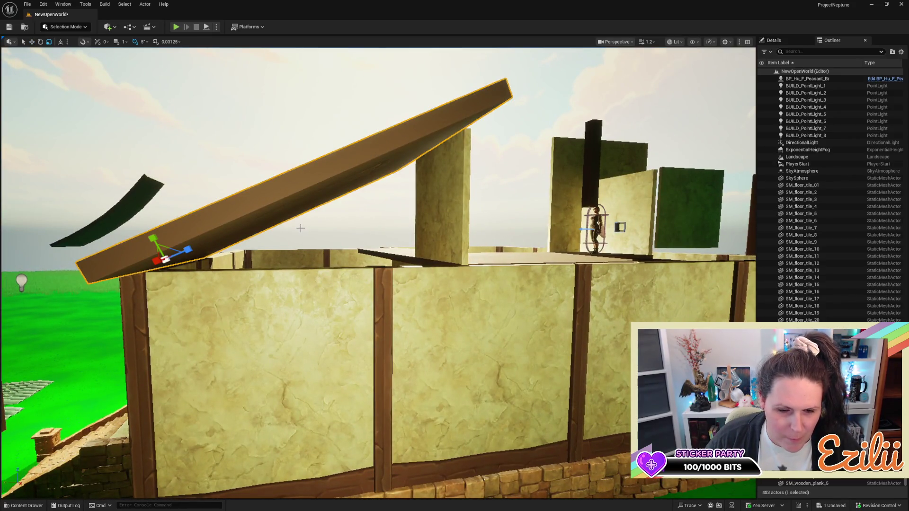
Slide the slanted roof panel left and lower it until its edge sits on the plaster wall top
mouse_move(242, 247)
left_mouse_down()
mouse_move(243, 213)
mouse_move(250, 270)
mouse_move(425, 175)
left_mouse_up()
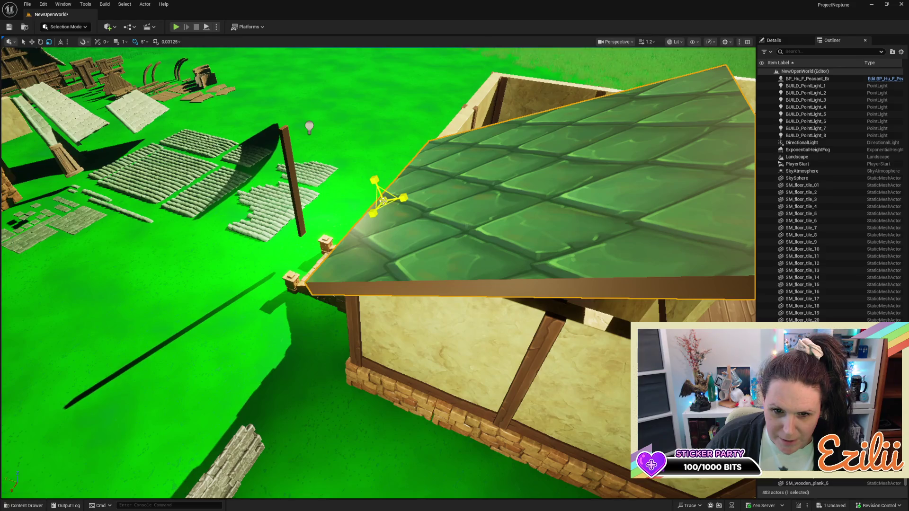
left_click_drag(383, 200, 374, 195)
left_click_drag(336, 222, 326, 218)
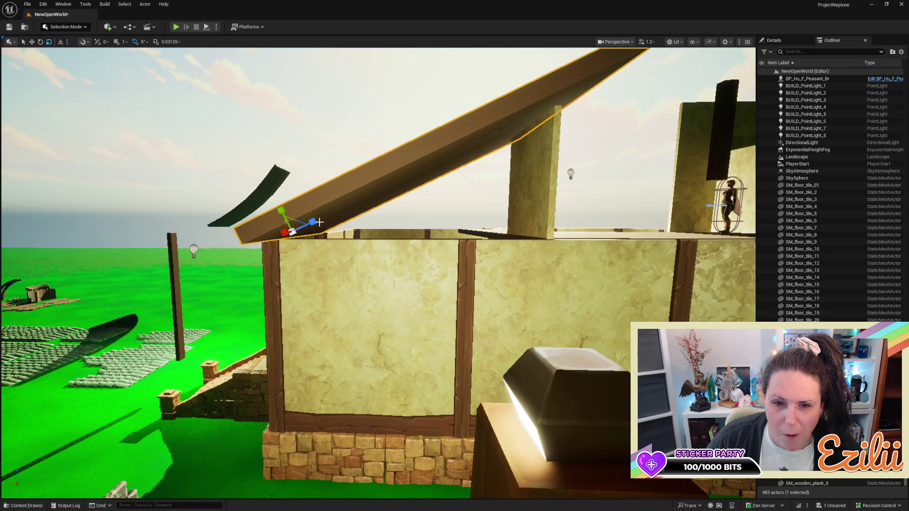
mouse_move(268, 233)
left_mouse_down()
mouse_move(258, 232)
mouse_move(286, 222)
left_mouse_up()
key("d")
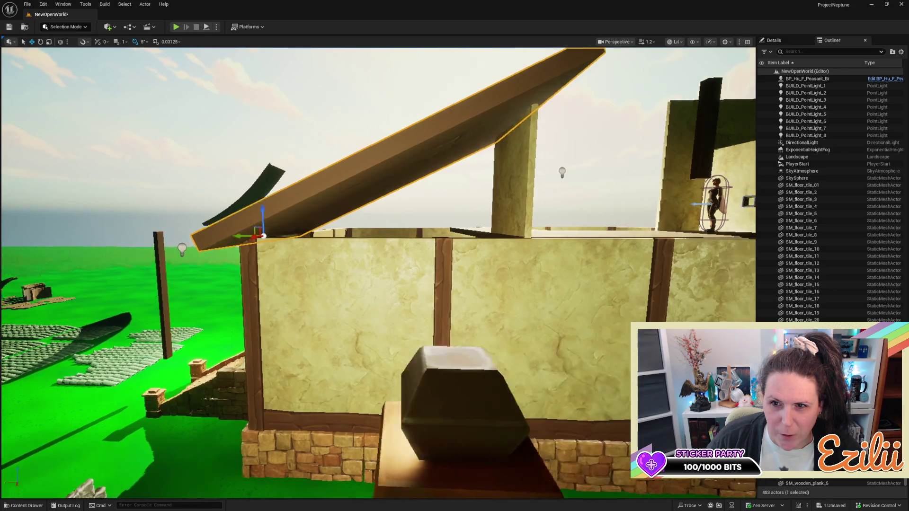
key("a")
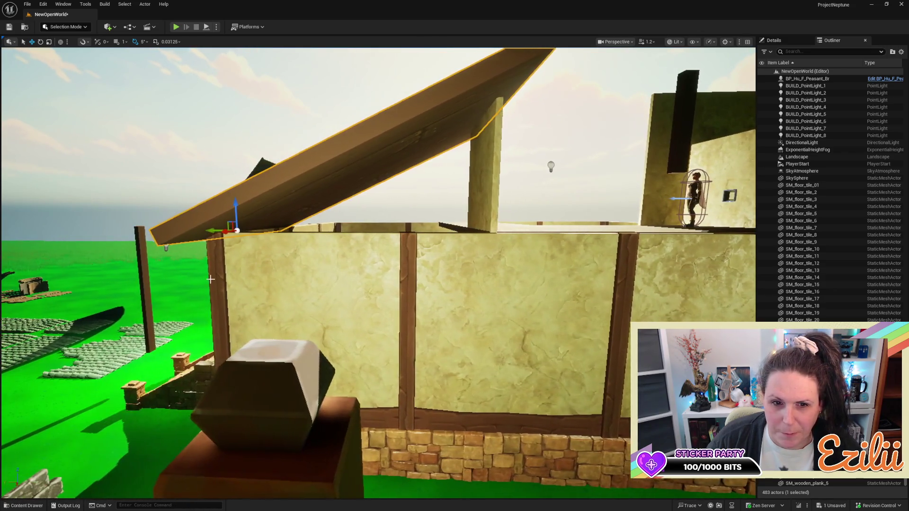
mouse_move(214, 230)
left_mouse_down()
mouse_move(204, 232)
mouse_move(221, 214)
left_mouse_up()
left_click_drag(303, 227, 303, 227)
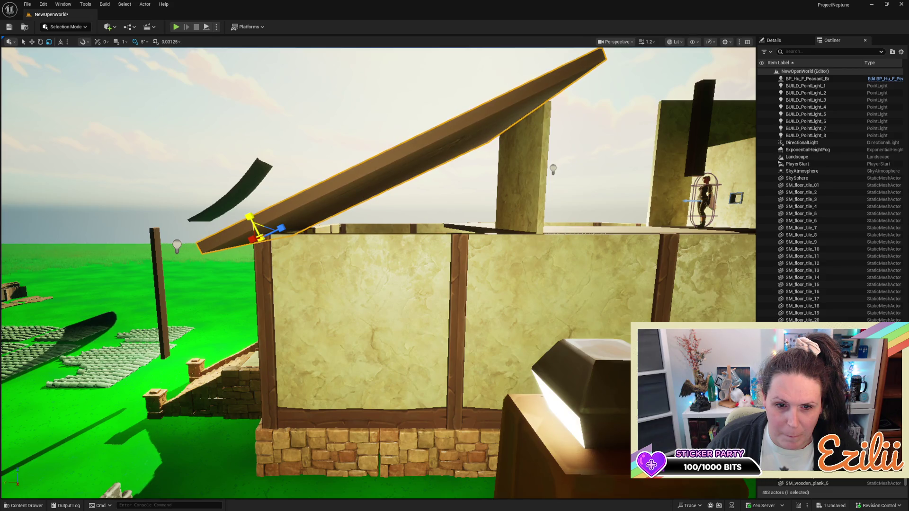
scroll(335, 234, "up", 5)
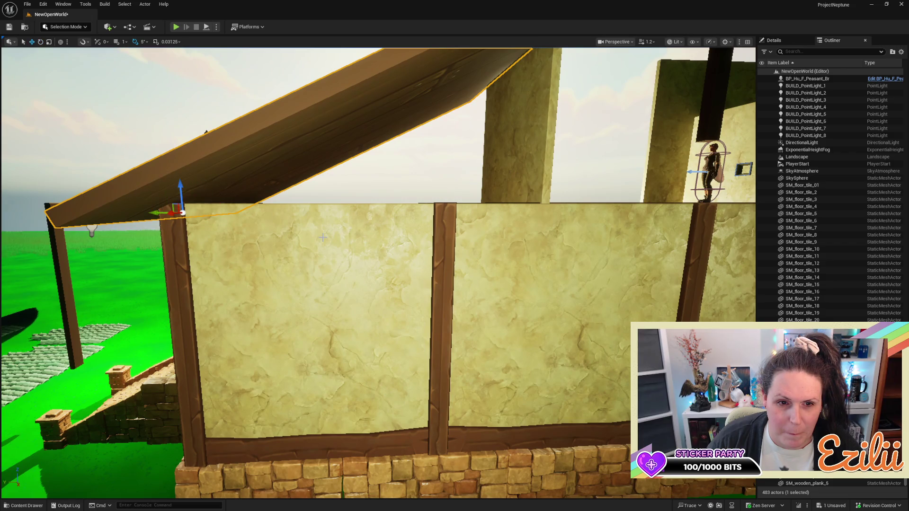
mouse_move(322, 237)
left_mouse_down()
mouse_move(284, 261)
mouse_move(302, 262)
left_mouse_up()
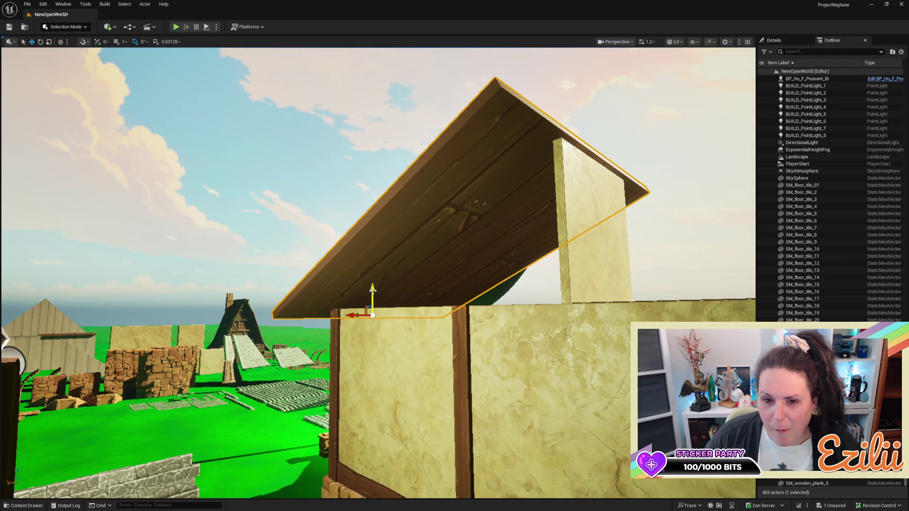
mouse_move(372, 290)
left_mouse_down()
mouse_move(381, 177)
mouse_move(393, 182)
left_mouse_up()
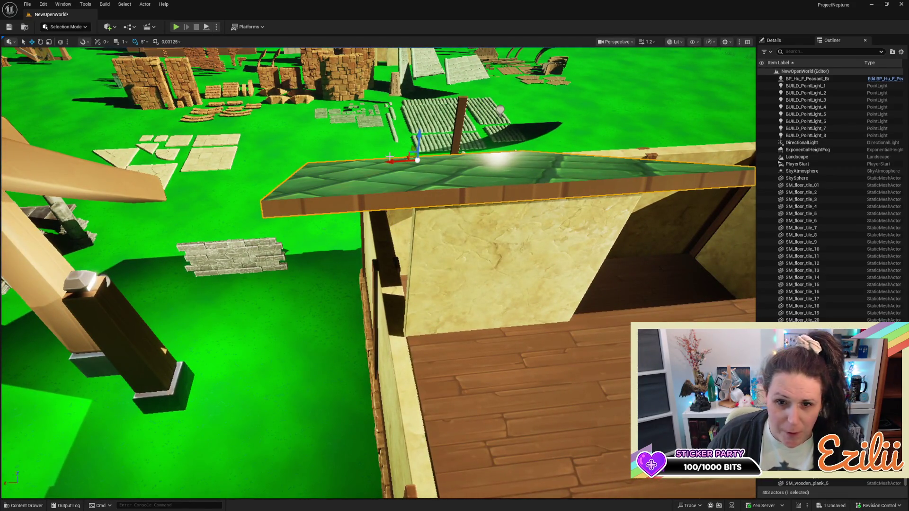
Slide the slanted green roof panel left so it spans the front room above the porch roof
mouse_move(392, 159)
left_mouse_down()
mouse_move(412, 170)
mouse_move(415, 142)
left_mouse_up()
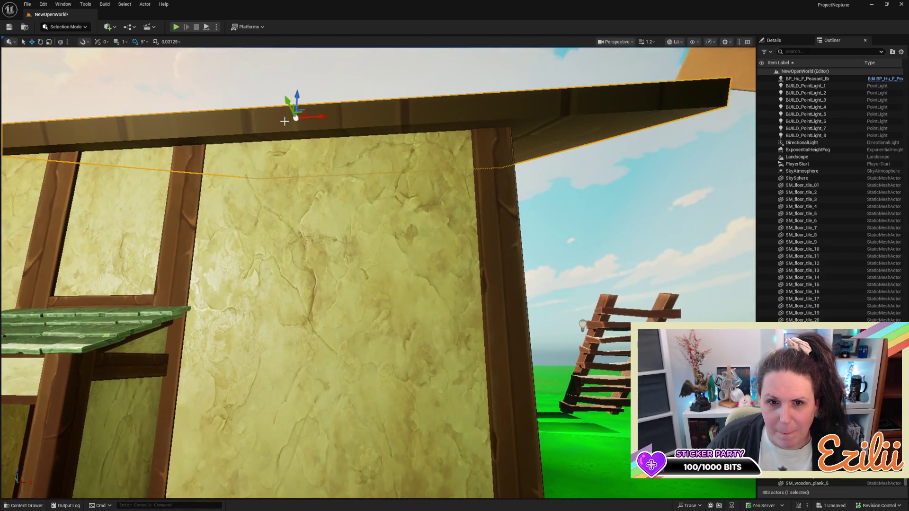
mouse_move(315, 116)
left_mouse_down()
mouse_move(271, 119)
mouse_move(271, 208)
mouse_move(445, 176)
left_mouse_up()
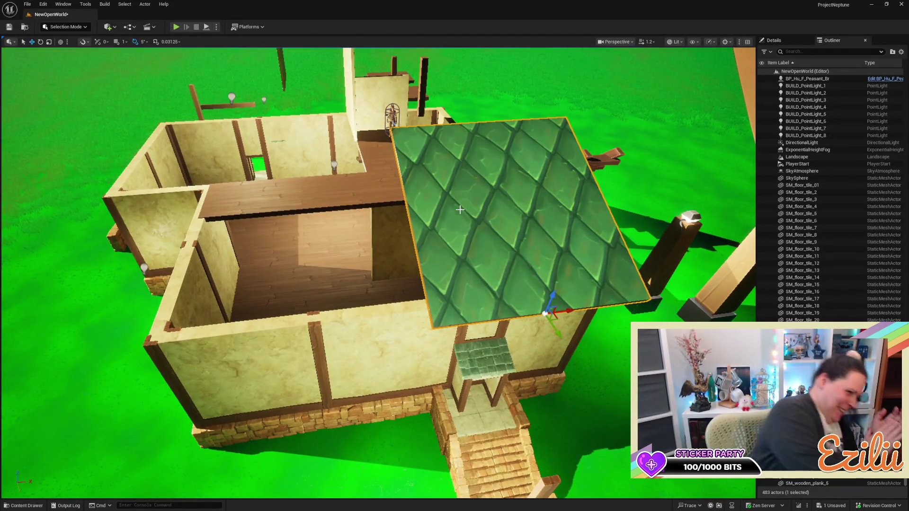
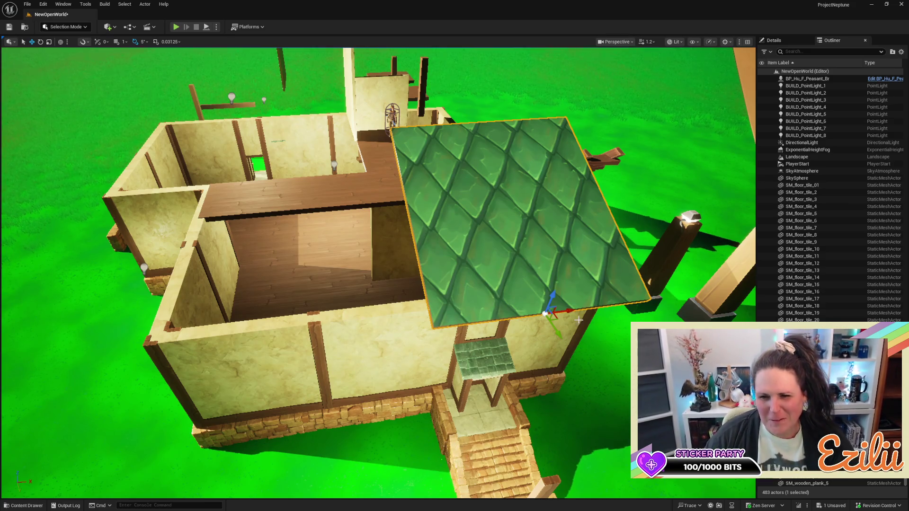
Alt-drag a copy of the green tile roof panel to form the second roof half
mouse_move(572, 310)
left_mouse_down("alt")
mouse_move(333, 329)
mouse_move(343, 321)
left_mouse_up("alt")
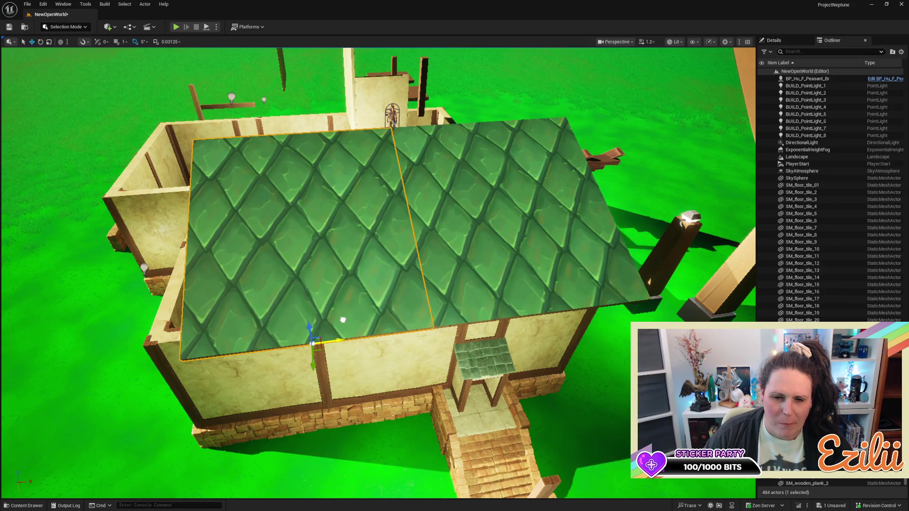
mouse_move(351, 324)
left_mouse_down()
mouse_move(381, 312)
mouse_move(345, 317)
mouse_move(359, 315)
left_mouse_up()
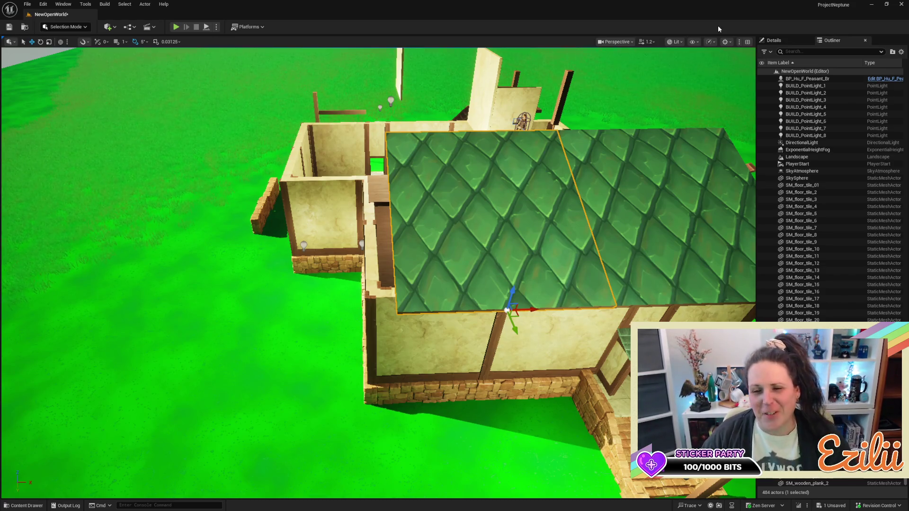
mouse_move(546, 231)
left_mouse_down()
mouse_move(546, 246)
mouse_move(492, 241)
mouse_move(468, 250)
mouse_move(455, 223)
mouse_move(431, 229)
left_mouse_up()
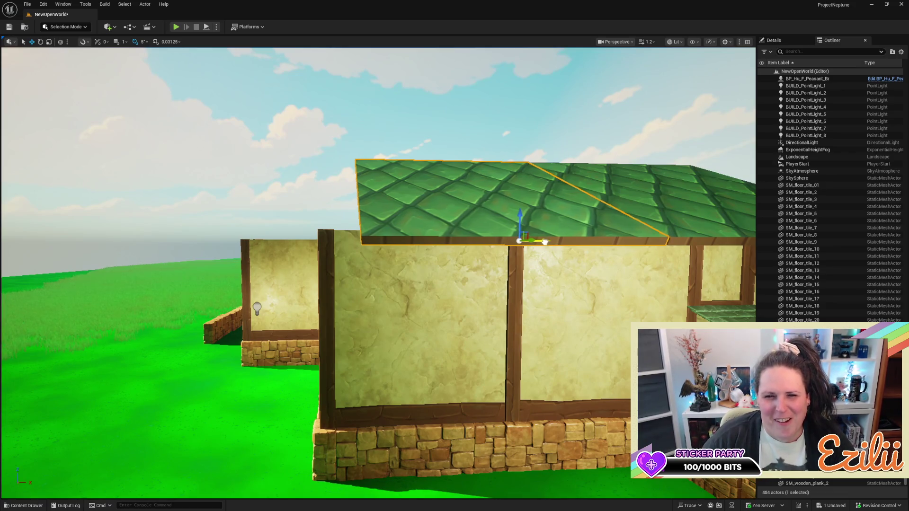
Slide the roof beam to the left along its length, then view the whole house
mouse_move(473, 256)
left_mouse_down()
mouse_move(469, 265)
mouse_move(469, 232)
mouse_move(455, 251)
mouse_move(450, 242)
mouse_move(444, 251)
mouse_move(441, 232)
mouse_move(522, 273)
left_mouse_up()
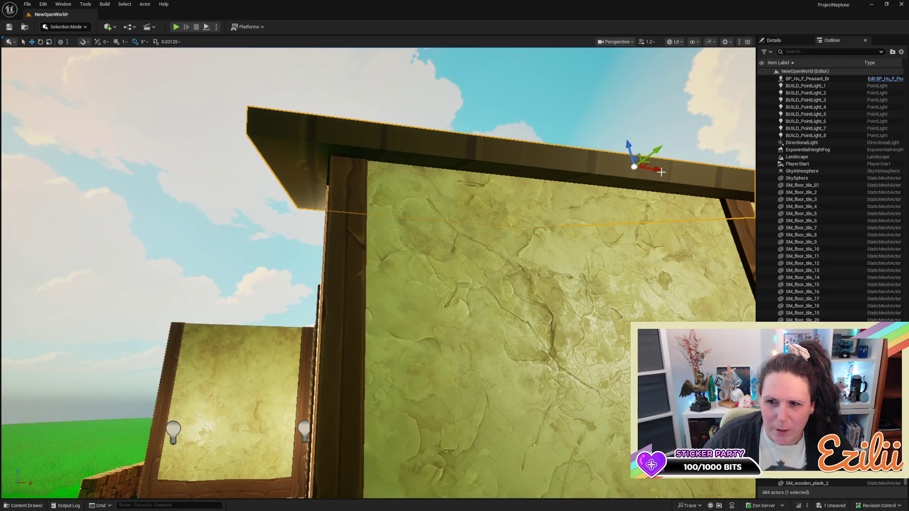
mouse_move(659, 171)
left_mouse_down()
mouse_move(616, 172)
mouse_move(539, 209)
mouse_move(539, 195)
left_mouse_up()
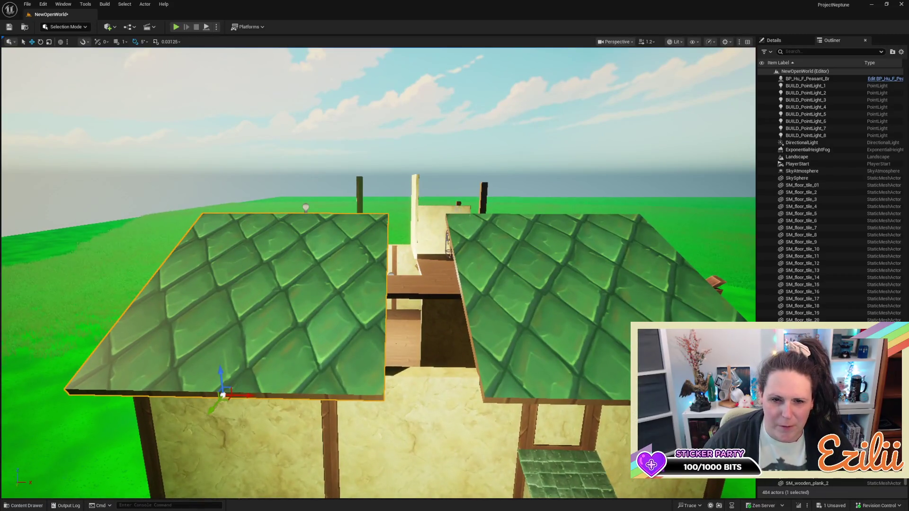
left_click_drag(488, 305, 361, 270)
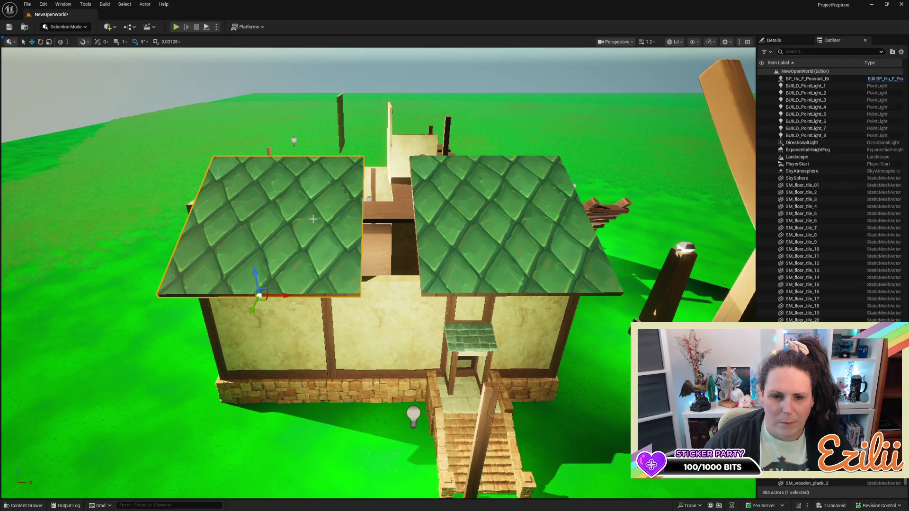
Scale both roof panels wider along X, then widen the left and right panels individually
left_click(500, 217, "ctrl")
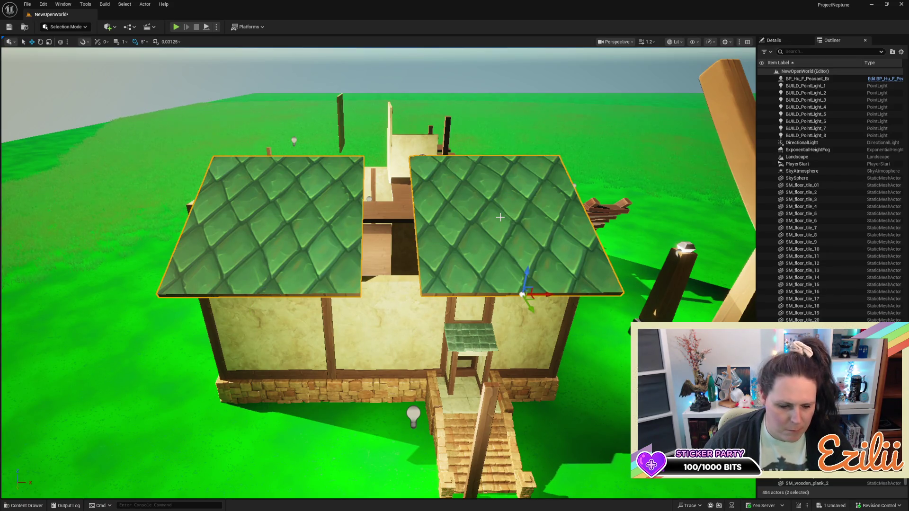
left_click_drag(545, 296, 545, 295)
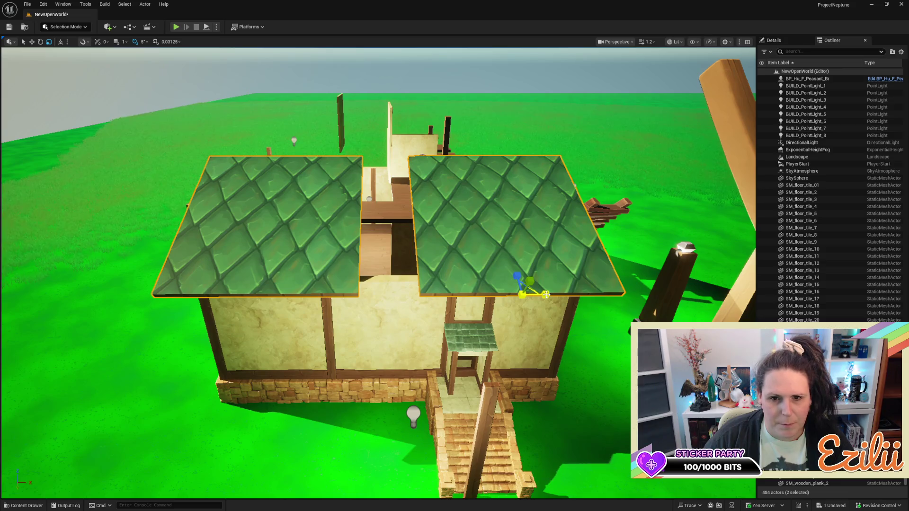
left_click(351, 274)
left_click_drag(280, 295, 297, 295)
left_click(504, 292)
mouse_move(541, 293)
left_mouse_down()
mouse_move(542, 228)
mouse_move(545, 331)
left_mouse_up()
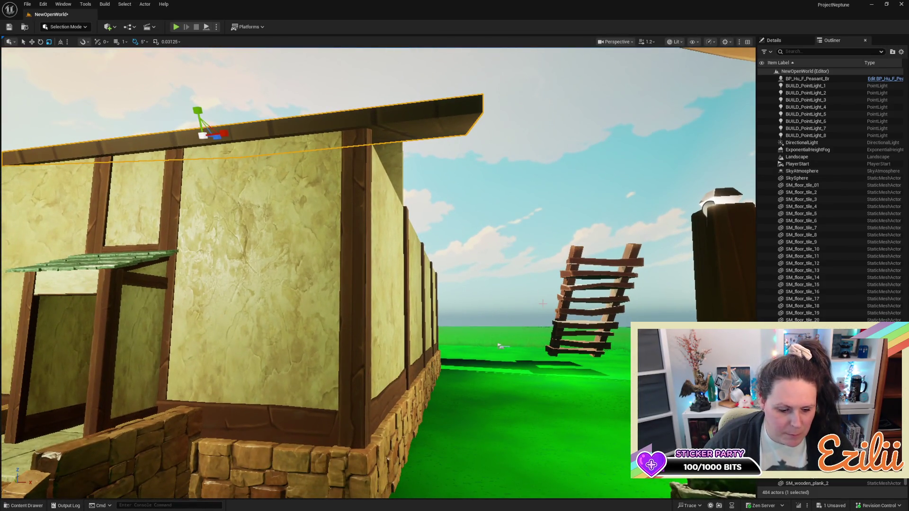
Slide the left roof panel along X until its edge lines up over the wall
key("w")
mouse_move(226, 132)
left_mouse_down()
mouse_move(214, 147)
mouse_move(165, 156)
mouse_move(152, 185)
left_mouse_up()
left_click_drag(361, 141, 362, 141)
left_click_drag(431, 127, 457, 130)
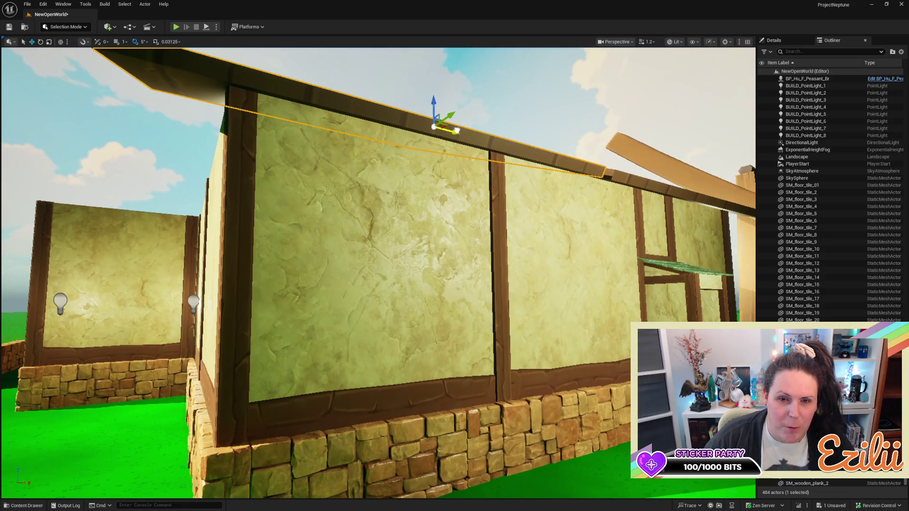
left_click_drag(379, 275, 350, 274)
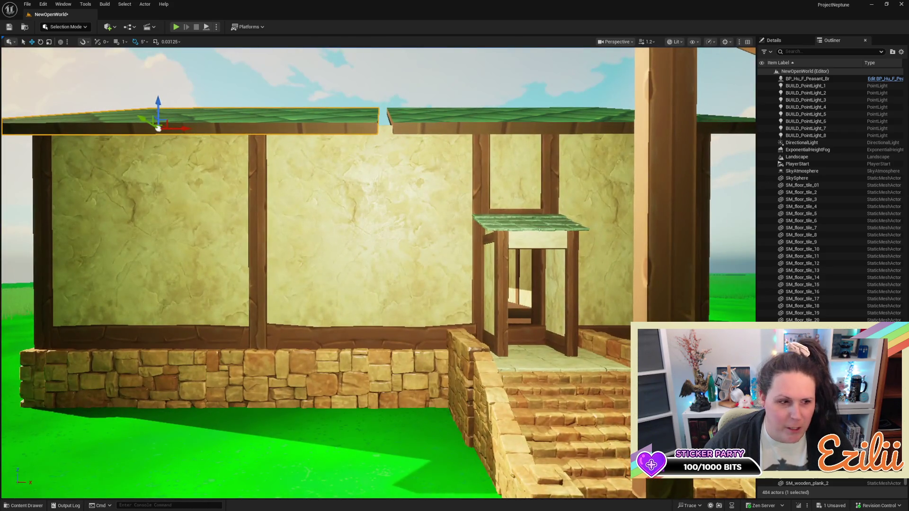
left_click_drag(455, 229, 455, 229)
mouse_move(349, 258)
left_mouse_down()
mouse_move(302, 256)
mouse_move(308, 265)
left_mouse_up()
left_click_drag(188, 215, 188, 214)
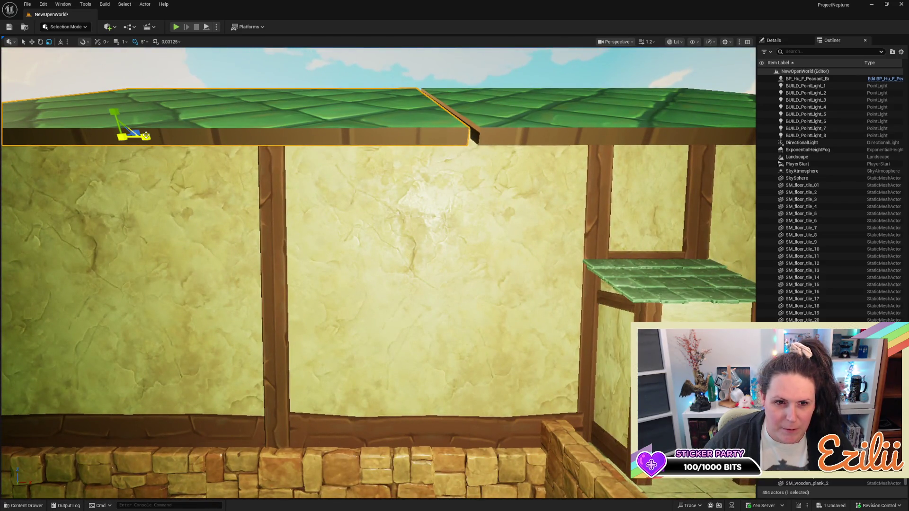
left_click_drag(146, 136, 146, 136)
Nudge the right roof panel along X so it lines up with the left one
left_click(553, 133)
mouse_move(553, 133)
left_mouse_down()
mouse_move(585, 175)
mouse_move(436, 437)
mouse_move(483, 494)
left_mouse_up()
key("w")
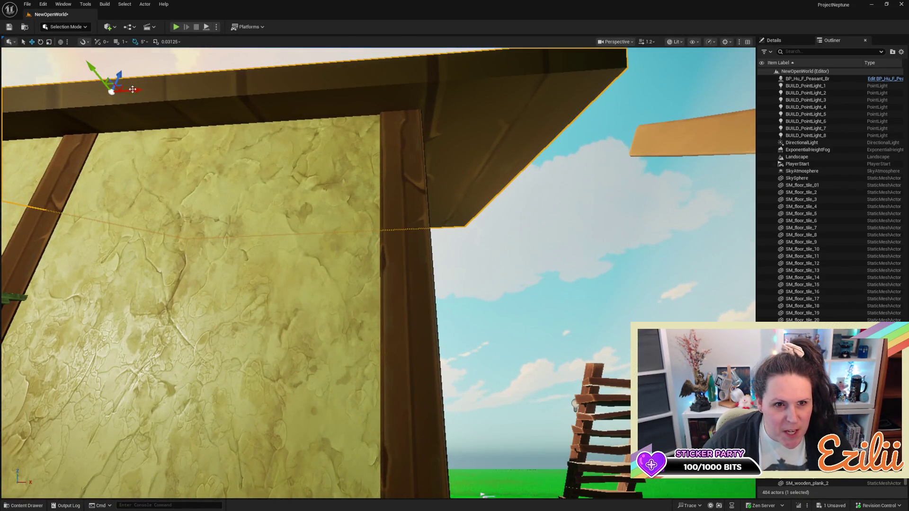
left_click_drag(131, 90, 120, 101)
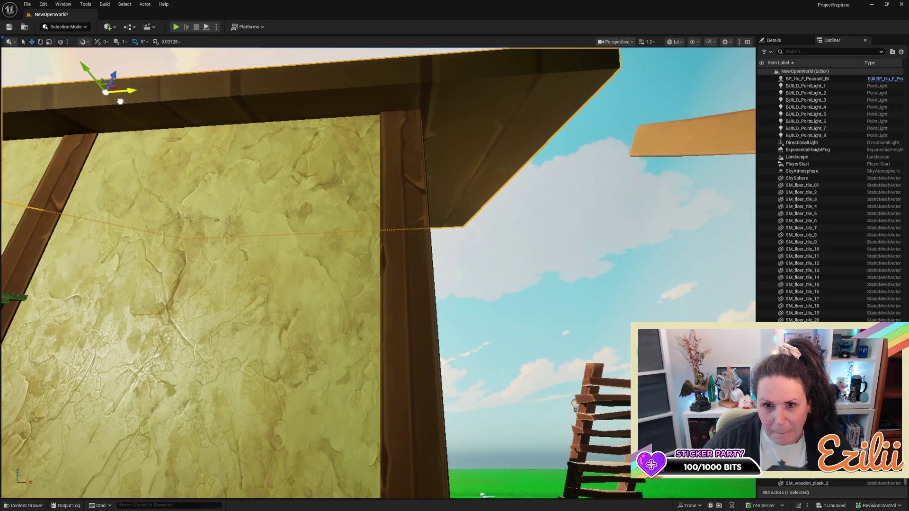
left_click_drag(162, 155, 199, 161)
left_click_drag(350, 142, 360, 142)
left_click_drag(461, 190, 465, 189)
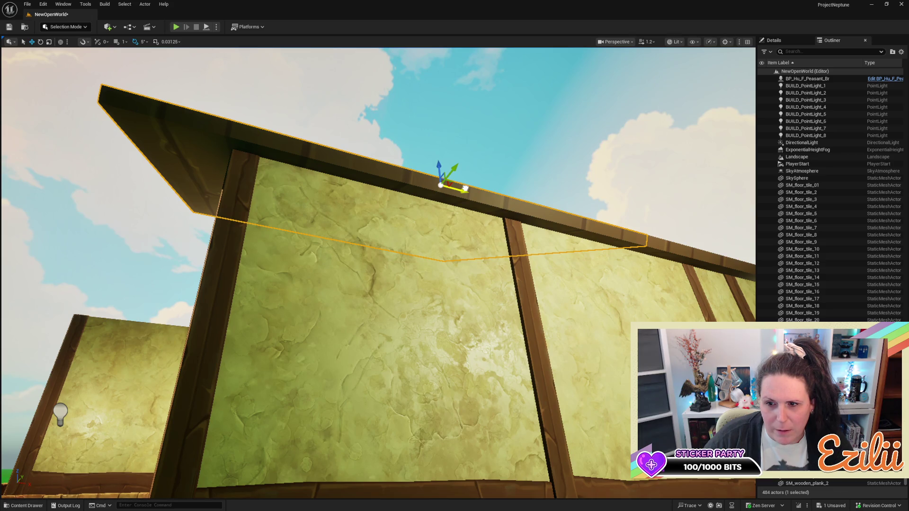
left_click(456, 381)
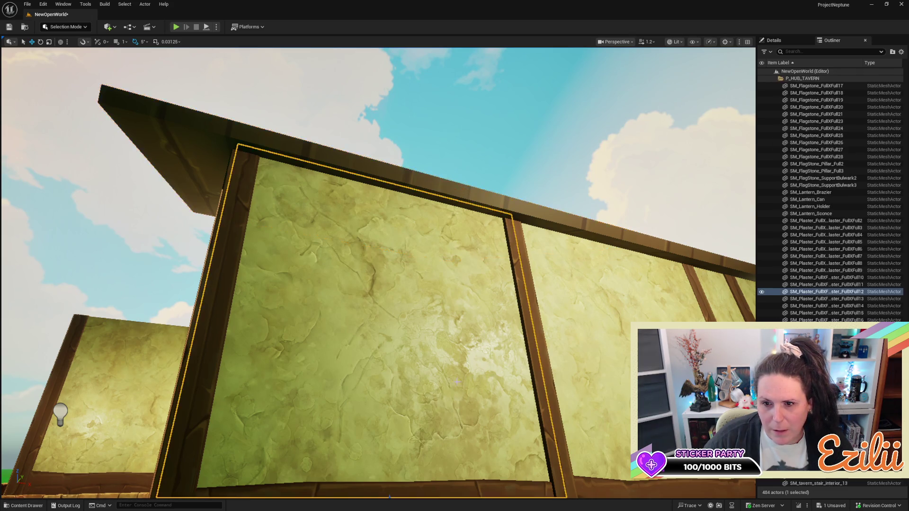
mouse_move(456, 381)
left_mouse_down()
mouse_move(456, 435)
mouse_move(456, 379)
left_mouse_up()
mouse_move(511, 351)
left_mouse_down()
mouse_move(512, 369)
mouse_move(511, 351)
left_mouse_up()
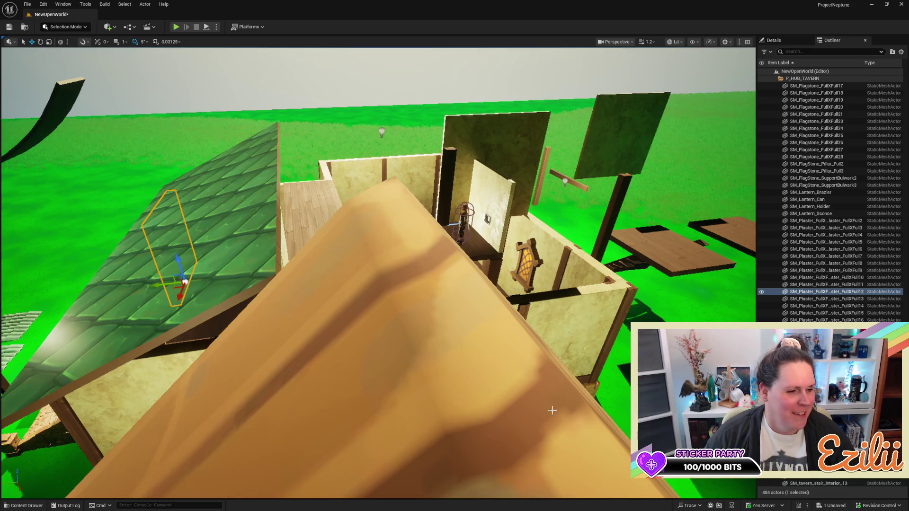
mouse_move(379, 274)
left_mouse_down()
mouse_move(362, 359)
mouse_move(362, 284)
mouse_move(362, 343)
mouse_move(331, 341)
mouse_move(307, 318)
left_mouse_up()
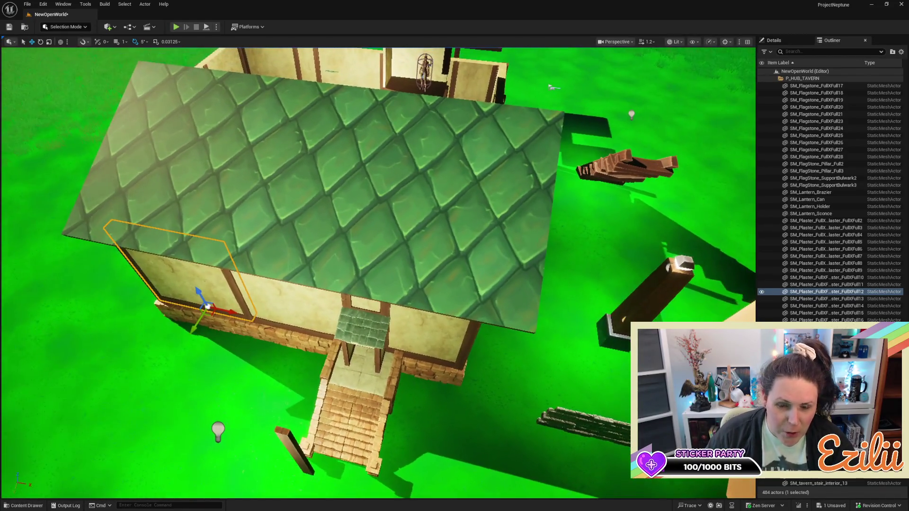
mouse_move(308, 318)
left_mouse_down()
mouse_move(284, 311)
mouse_move(260, 283)
mouse_move(292, 272)
mouse_move(280, 275)
mouse_move(279, 261)
mouse_move(392, 207)
left_mouse_up()
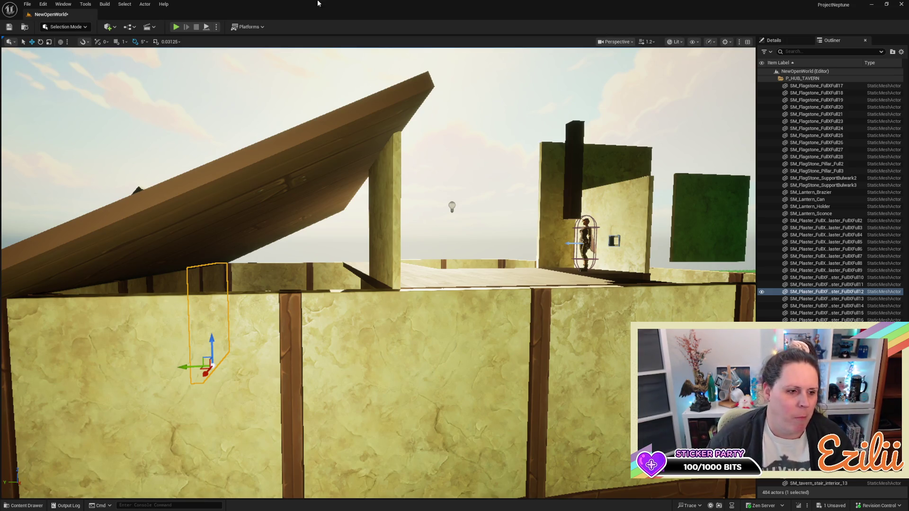
scroll(344, 200, "down", 5)
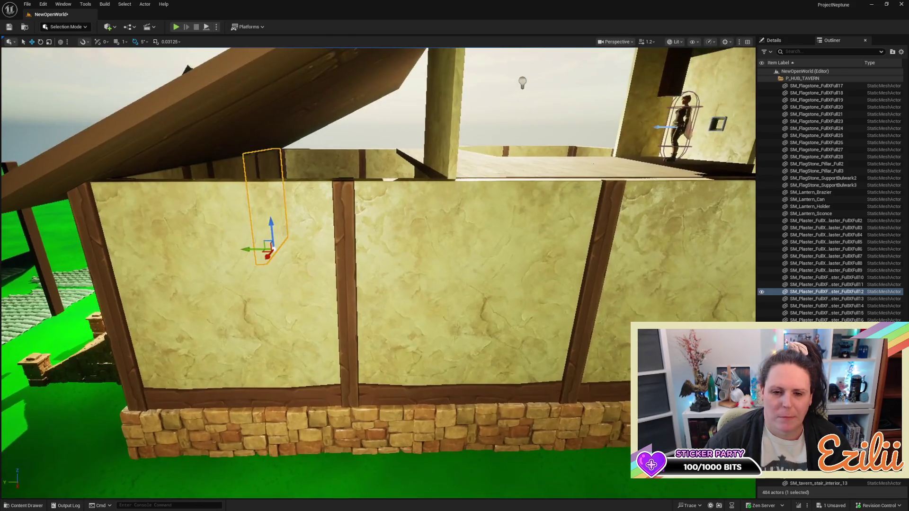
Rotate the first wooden trim beam below the wall around by 180 degrees
scroll(400, 350, "up", 5)
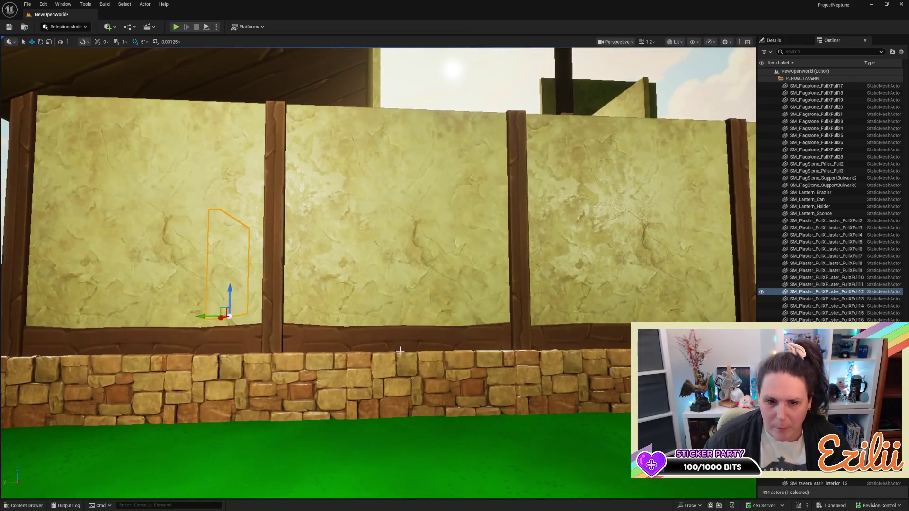
left_click(412, 339)
key("e")
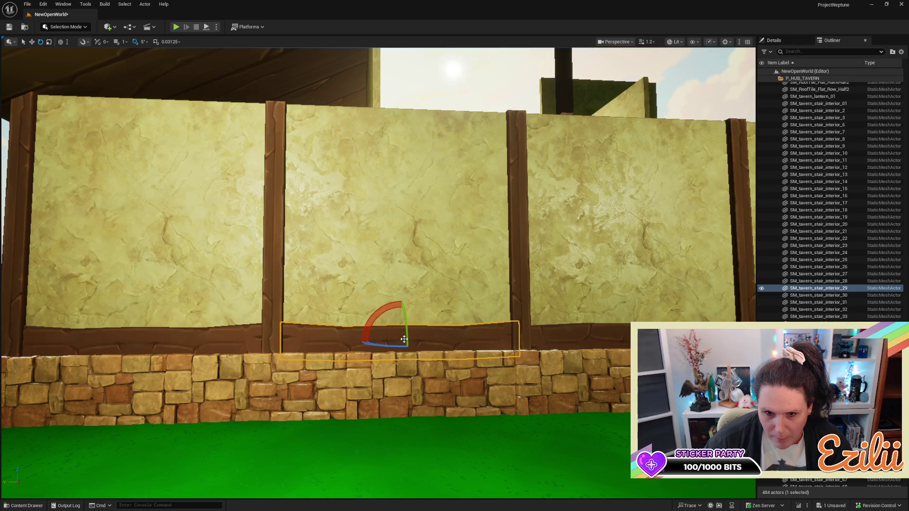
left_click_drag(384, 308, 327, 316)
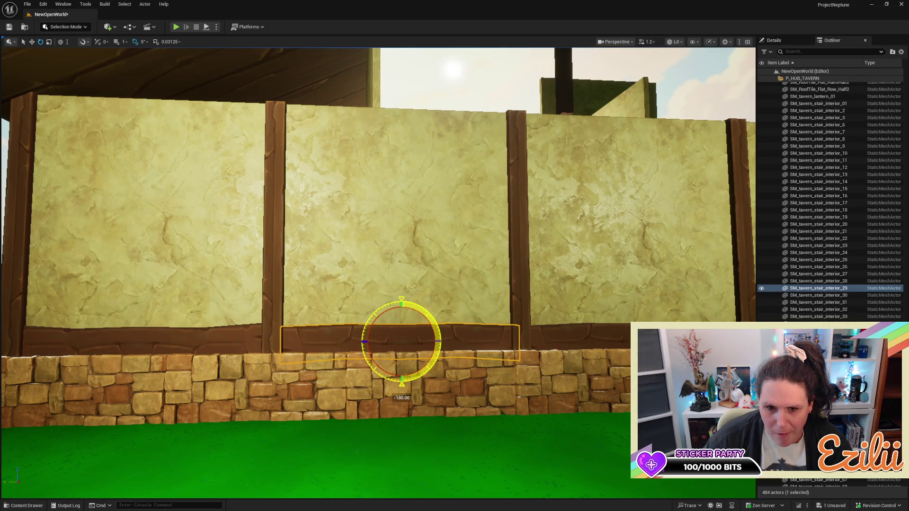
right_click(419, 341)
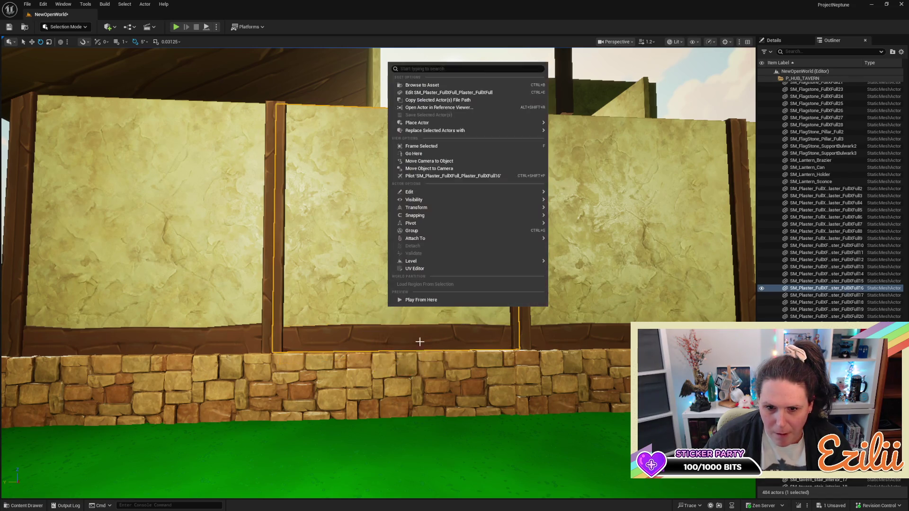
key("Escape")
Rotate the next wooden trim beam to about 190 degrees
mouse_move(469, 414)
left_mouse_down()
mouse_move(426, 414)
mouse_move(402, 379)
left_mouse_up()
scroll(226, 295, "down", 5)
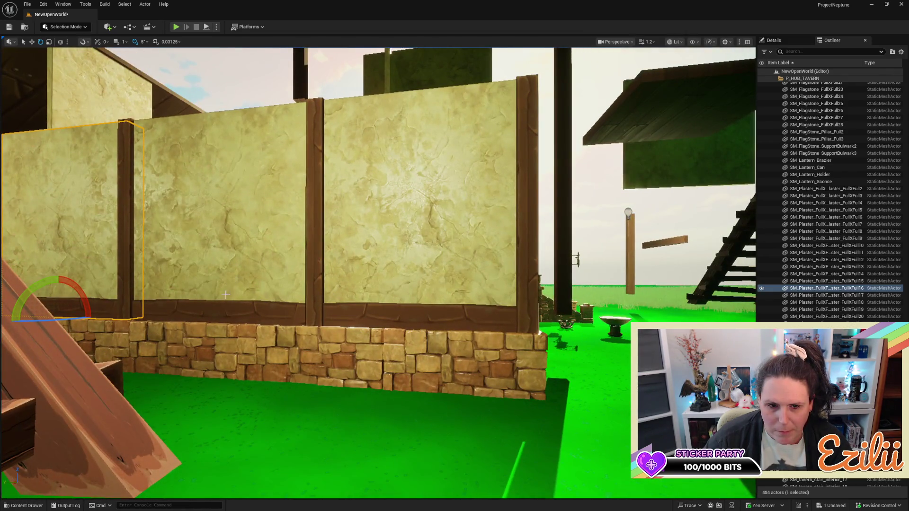
left_click(221, 311)
key("r")
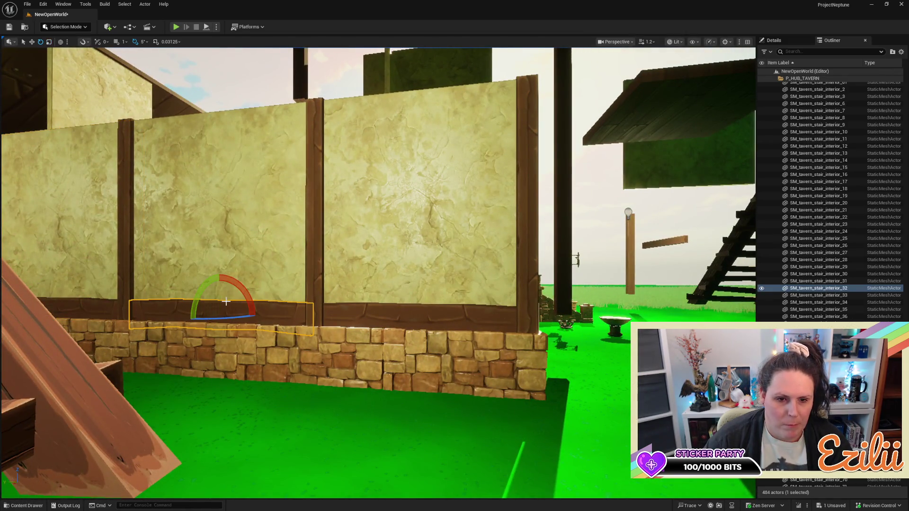
mouse_move(243, 289)
left_mouse_down()
mouse_move(180, 284)
mouse_move(237, 289)
left_mouse_up()
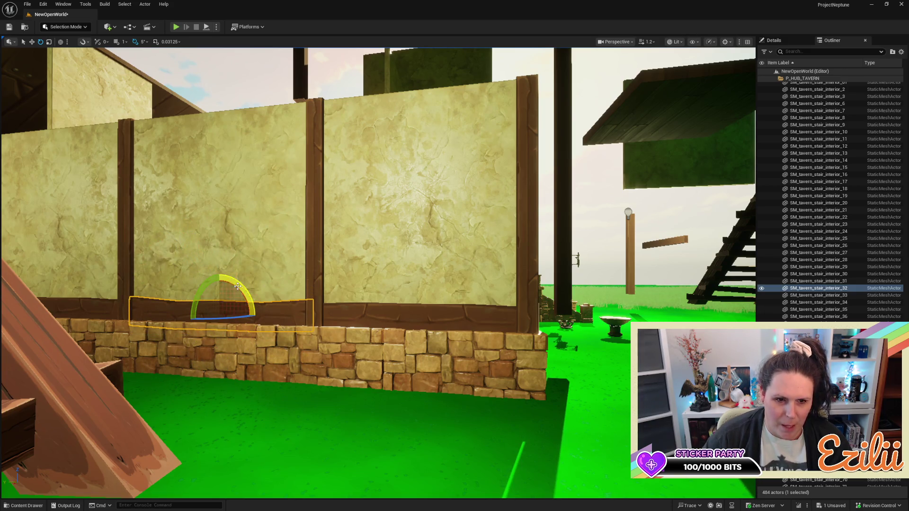
key("Escape")
scroll(584, 359, "down", 10)
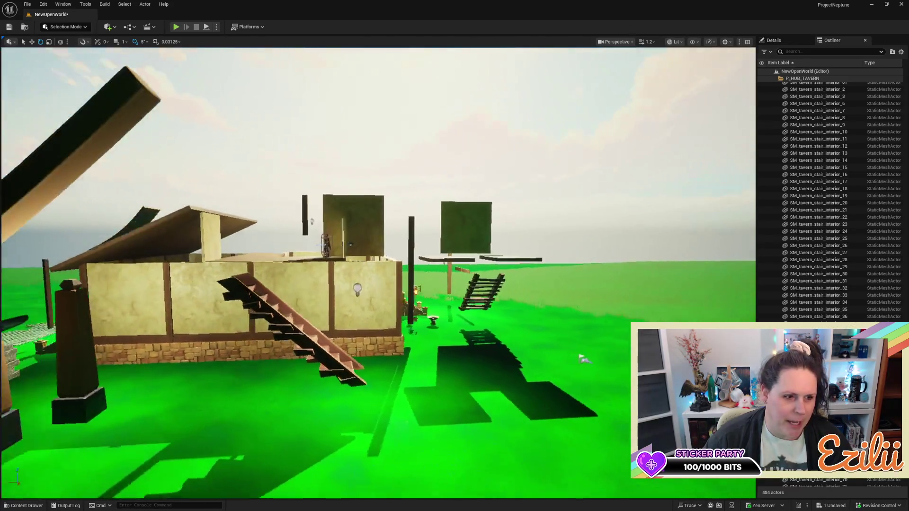
scroll(583, 359, "down", 10)
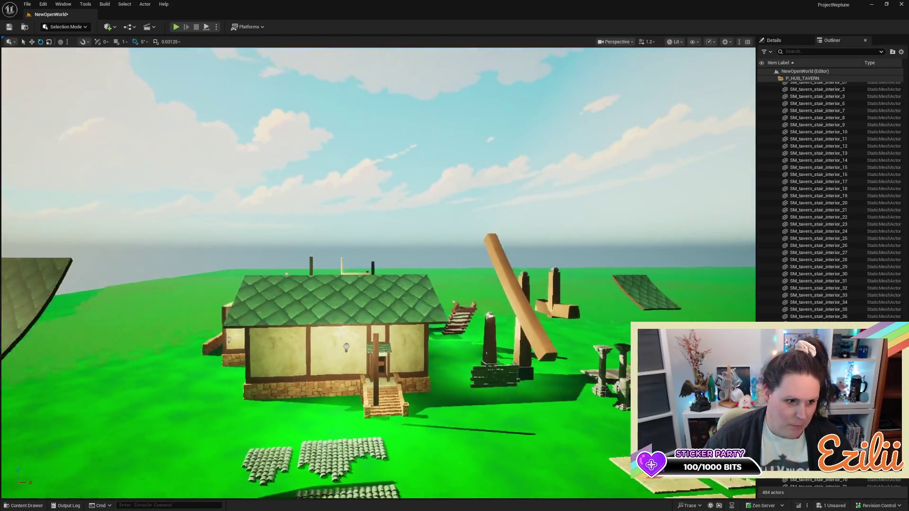
scroll(378, 284, "down", 5)
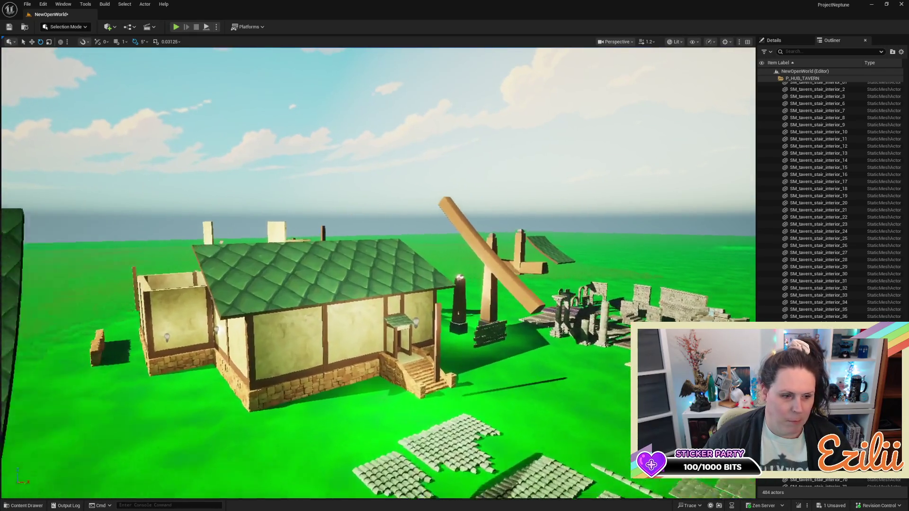
scroll(379, 274, "down", 5)
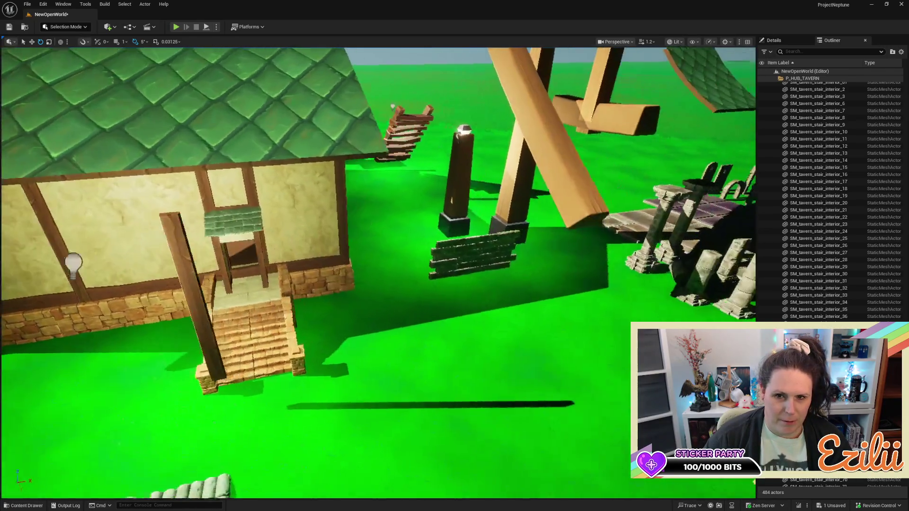
scroll(378, 273, "down", 5)
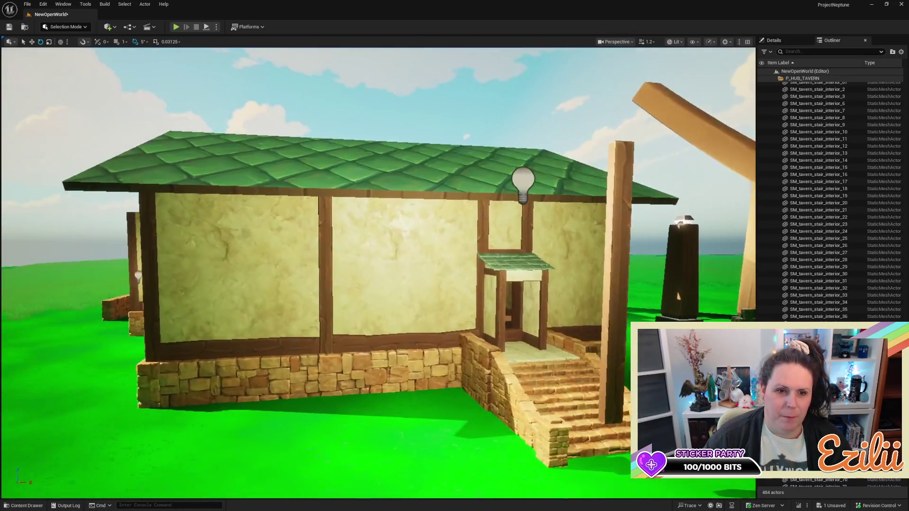
scroll(406, 326, "down", 5)
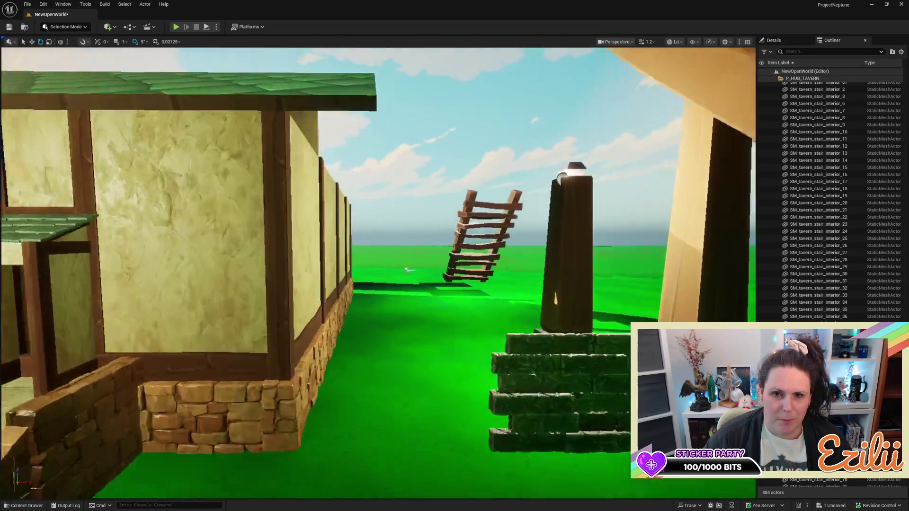
scroll(406, 325, "down", 5)
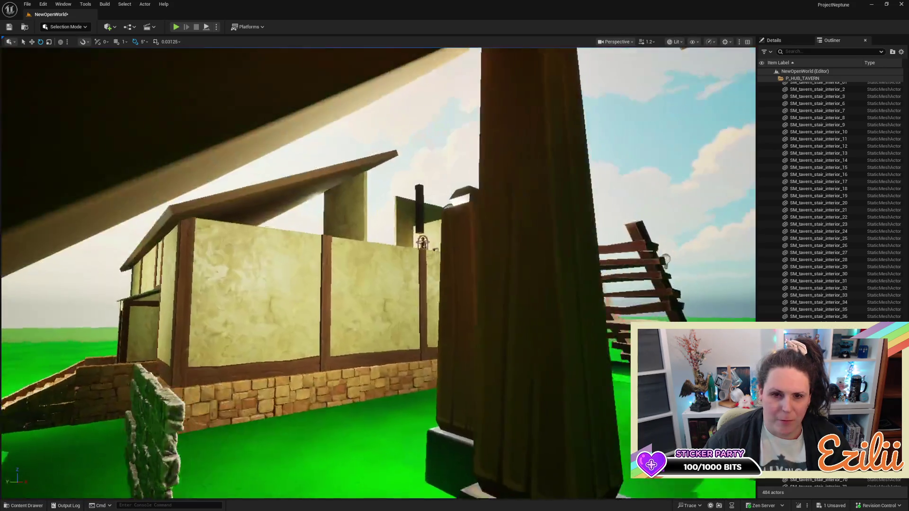
scroll(379, 274, "down", 5)
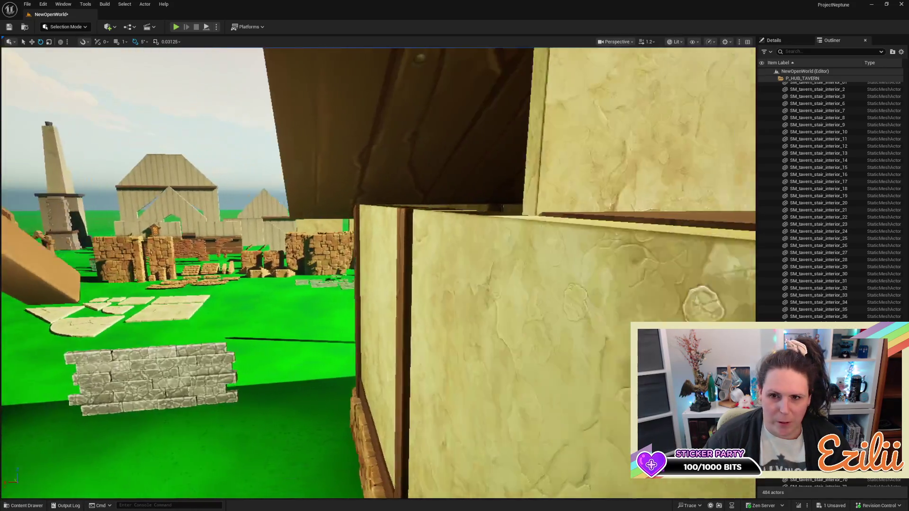
scroll(379, 274, "down", 5)
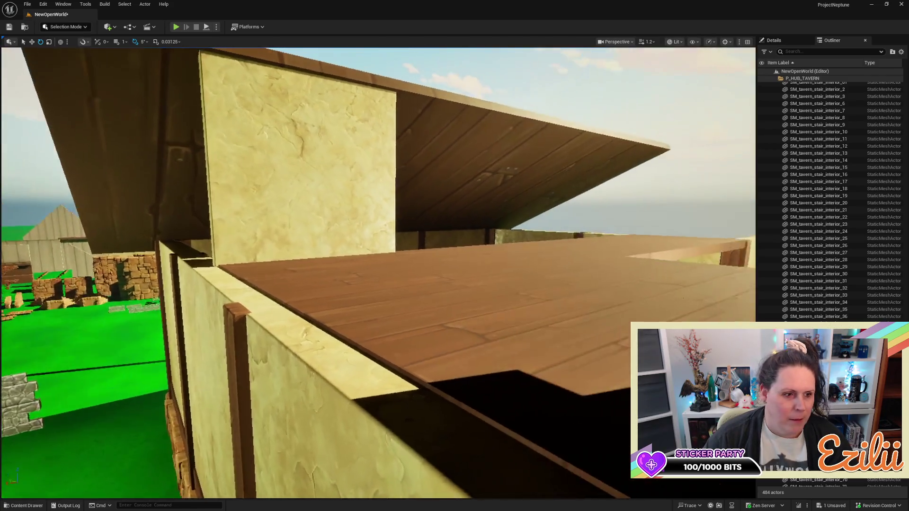
scroll(490, 373, "down", 5)
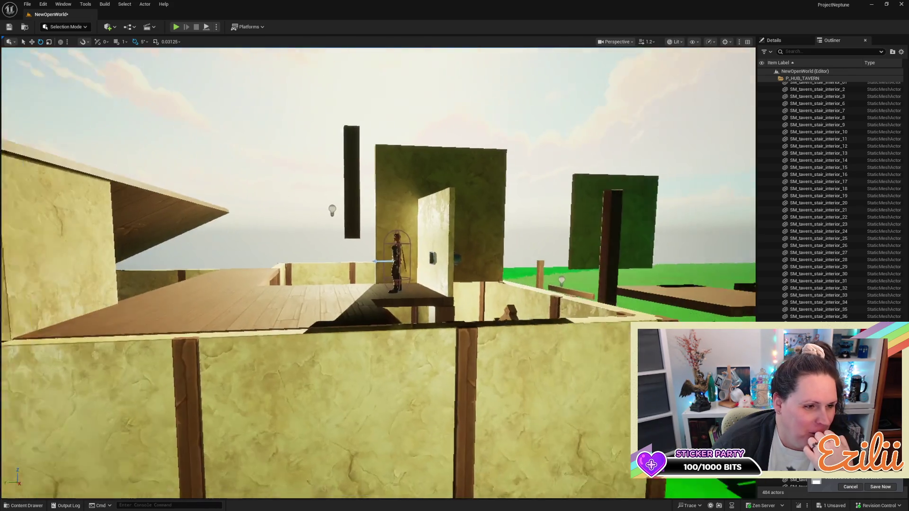
mouse_move(515, 227)
left_mouse_down()
mouse_move(542, 224)
mouse_move(526, 219)
left_mouse_up()
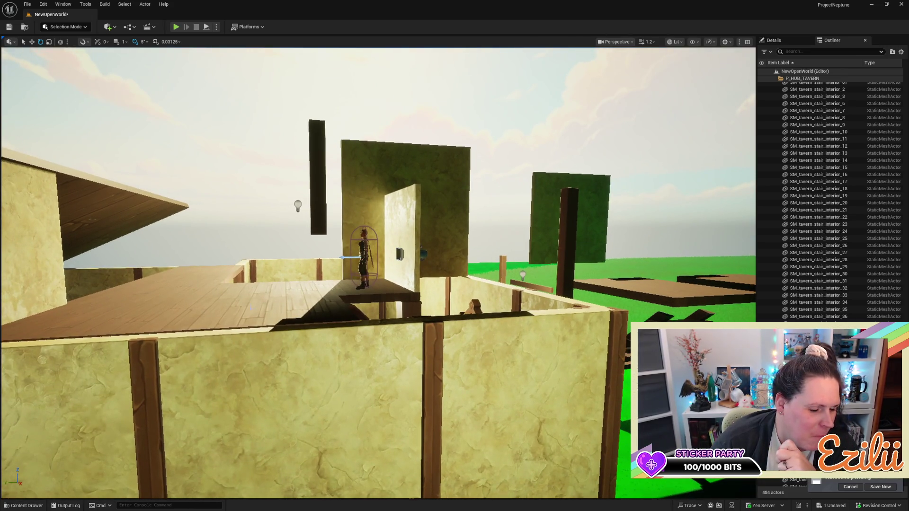
Duplicate a plaster wall panel by Alt-dragging the copy to the left
mouse_move(526, 219)
left_mouse_down()
mouse_move(527, 230)
mouse_move(535, 181)
mouse_move(557, 180)
left_mouse_up()
left_click(534, 180)
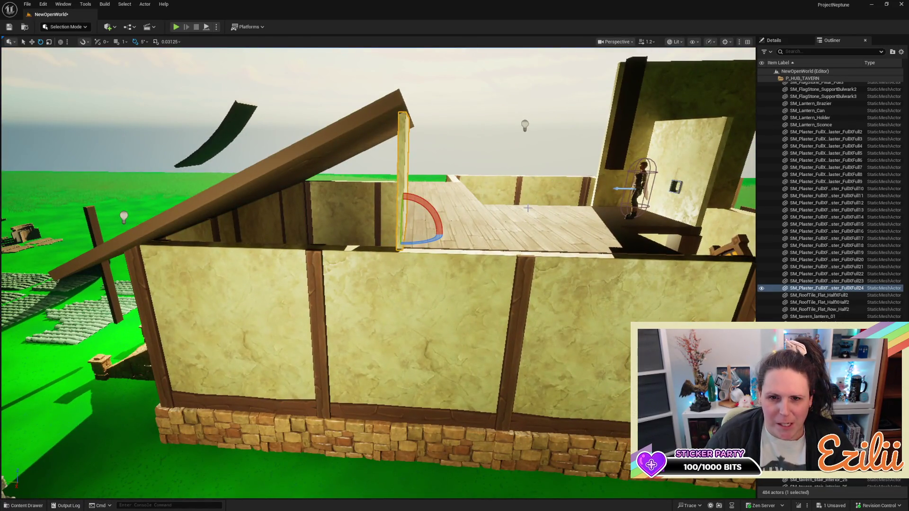
key("w")
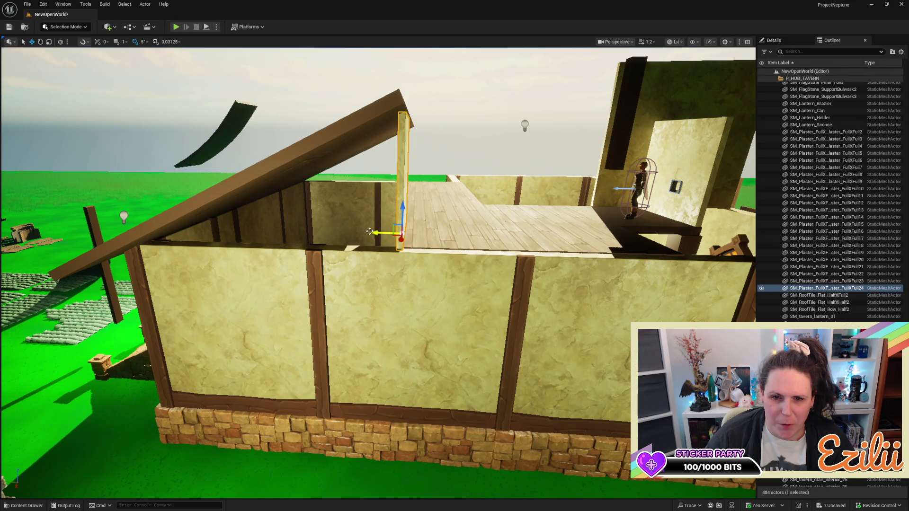
left_click_drag(371, 231, 329, 230, "alt")
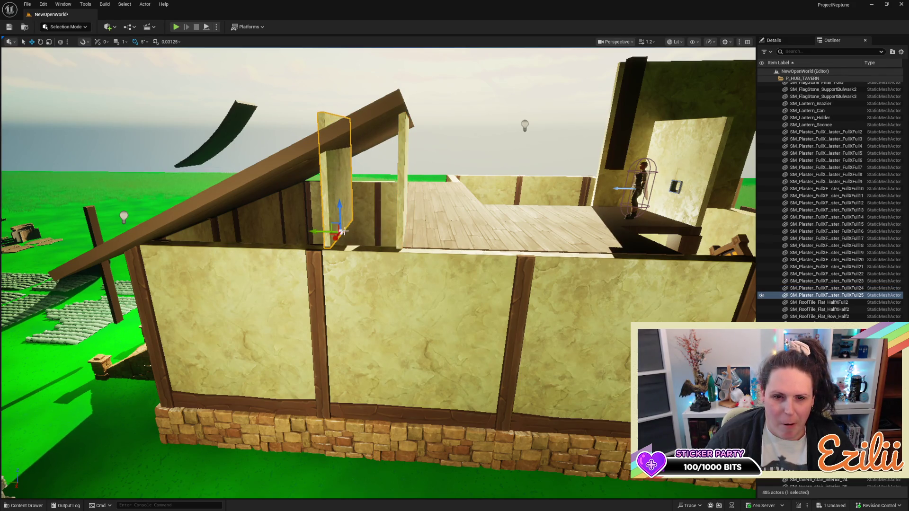
scroll(344, 241, "up", 5)
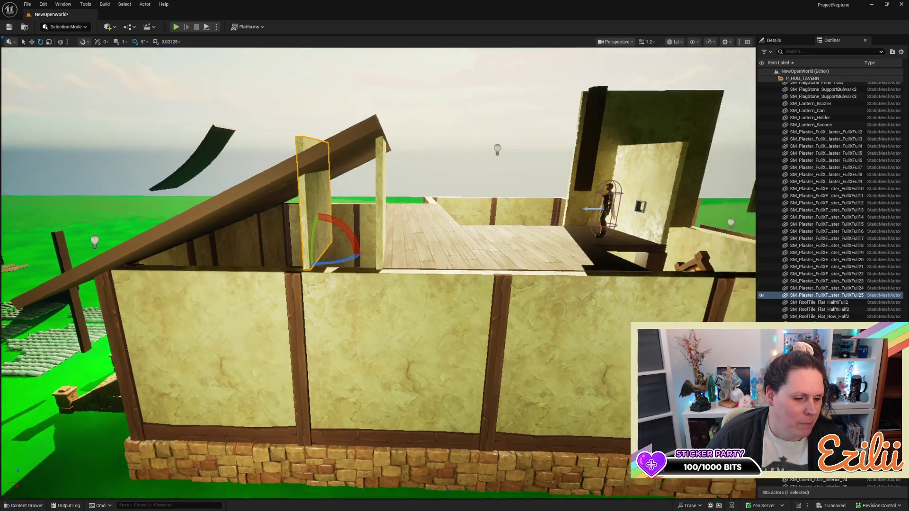
scroll(411, 248, "down", 2)
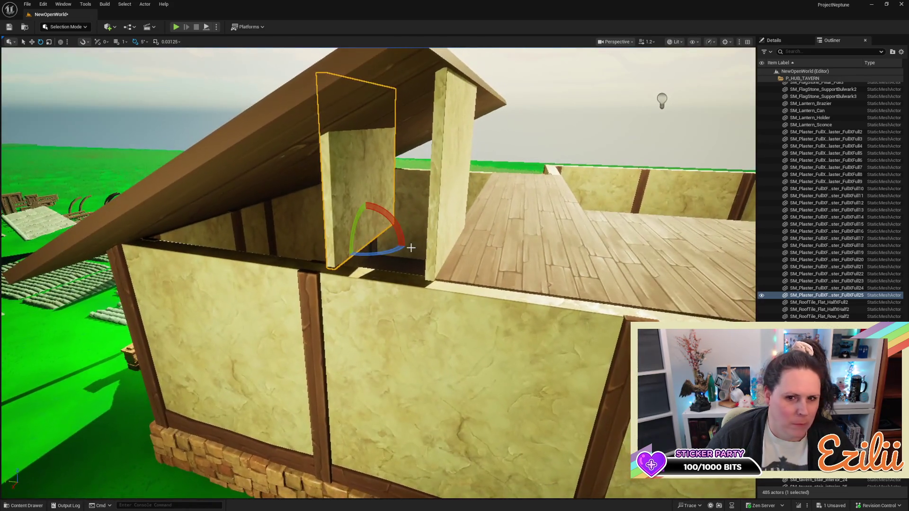
Rotate the copied plaster panel around its vertical axis
mouse_move(392, 249)
left_mouse_down()
mouse_move(378, 268)
mouse_move(427, 221)
mouse_move(352, 250)
left_mouse_up()
key("w")
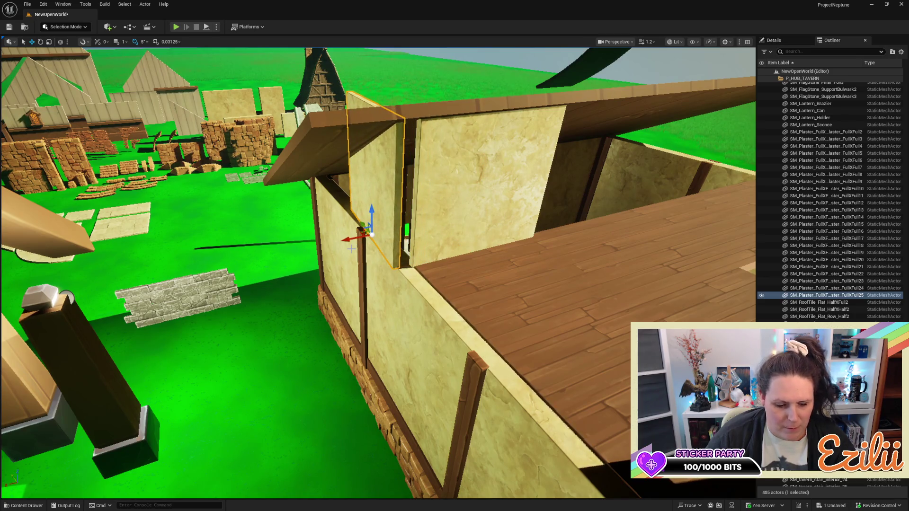
key("e")
left_click_drag(354, 251, 358, 253)
key("w")
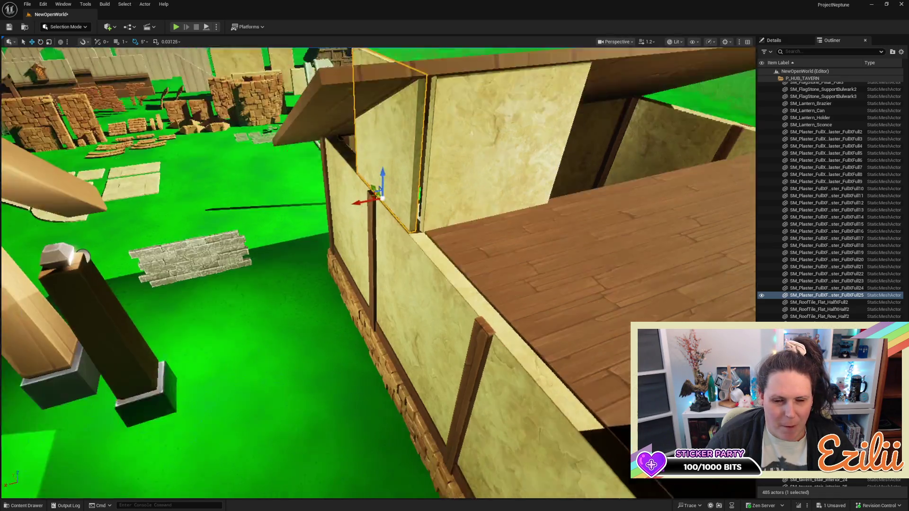
scroll(356, 251, "down", 5)
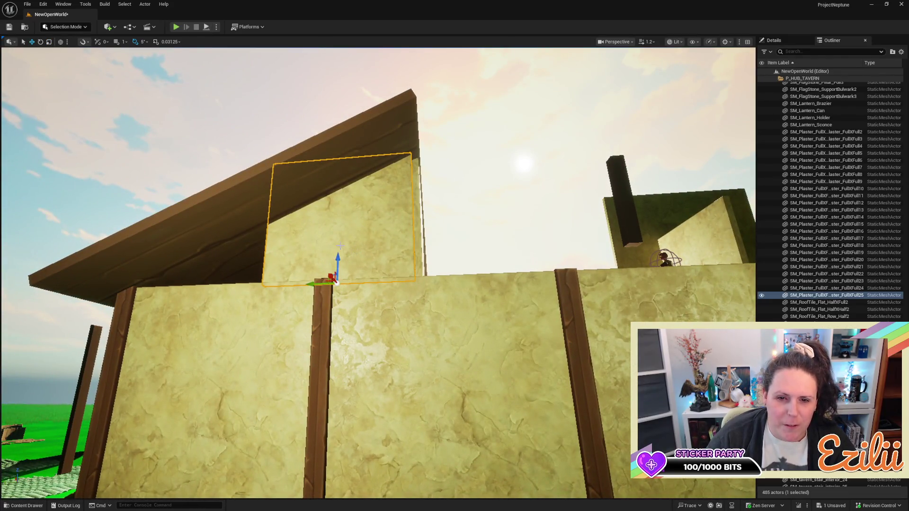
Move the copied panel along Z and Y so it sits on the side wall's top
mouse_move(337, 256)
left_mouse_down()
mouse_move(331, 312)
mouse_move(322, 334)
mouse_move(305, 335)
left_mouse_up()
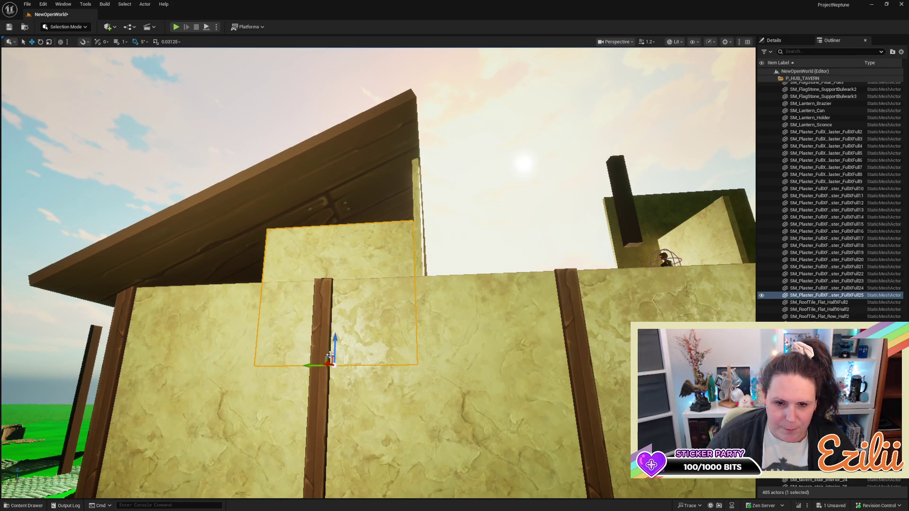
mouse_move(335, 345)
left_mouse_down()
mouse_move(342, 213)
mouse_move(360, 265)
mouse_move(411, 291)
mouse_move(357, 274)
left_mouse_up()
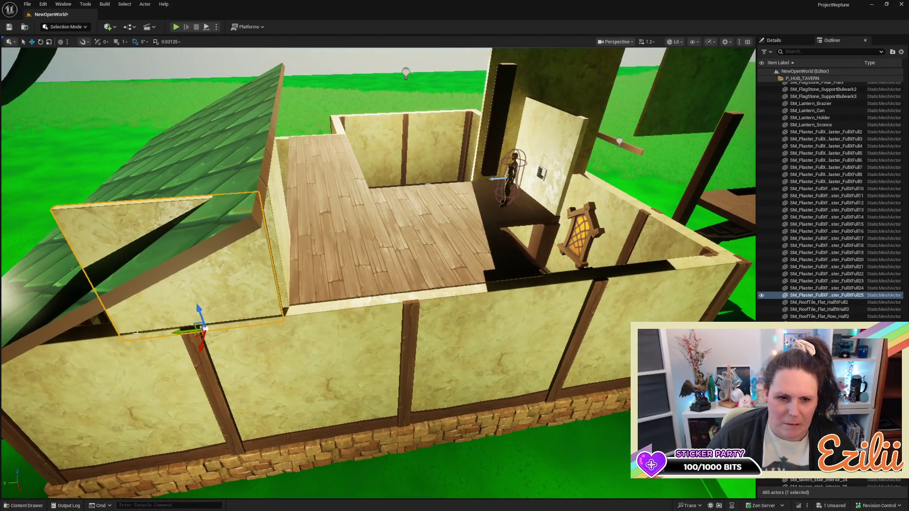
mouse_move(177, 333)
left_mouse_down()
mouse_move(348, 310)
mouse_move(341, 303)
mouse_move(350, 298)
mouse_move(369, 313)
mouse_move(386, 306)
mouse_move(377, 305)
left_mouse_up()
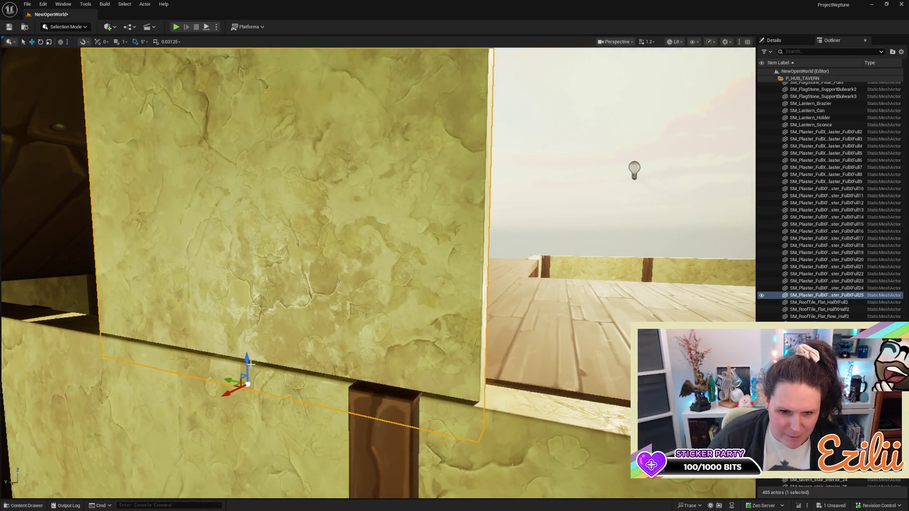
left_click_drag(247, 361, 256, 328)
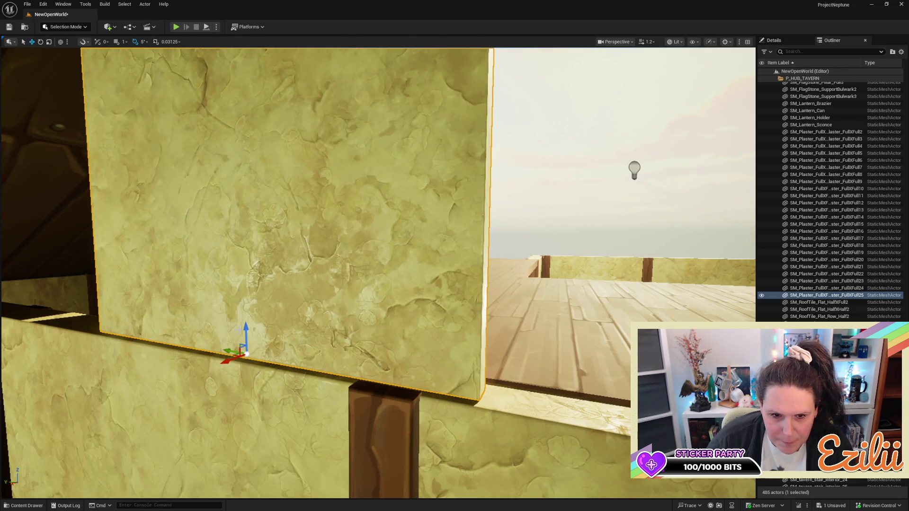
left_click_drag(243, 330, 249, 300)
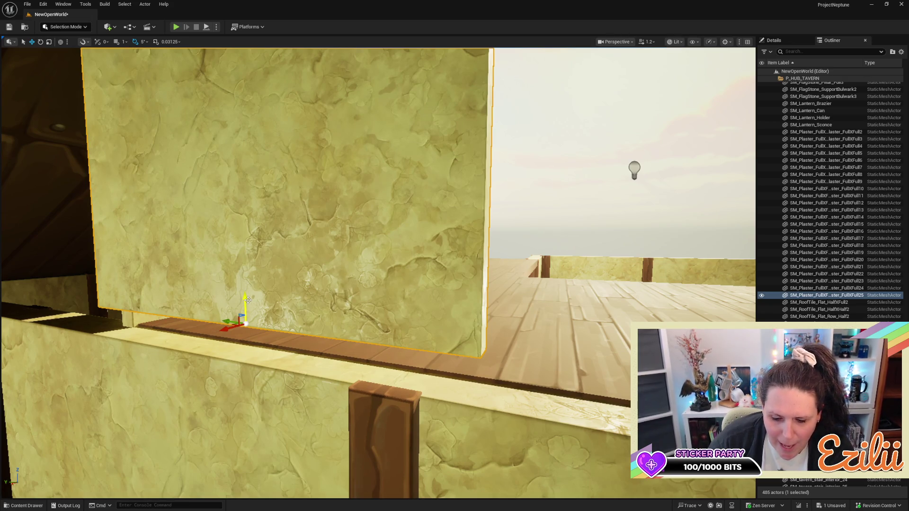
left_click_drag(246, 301, 239, 332)
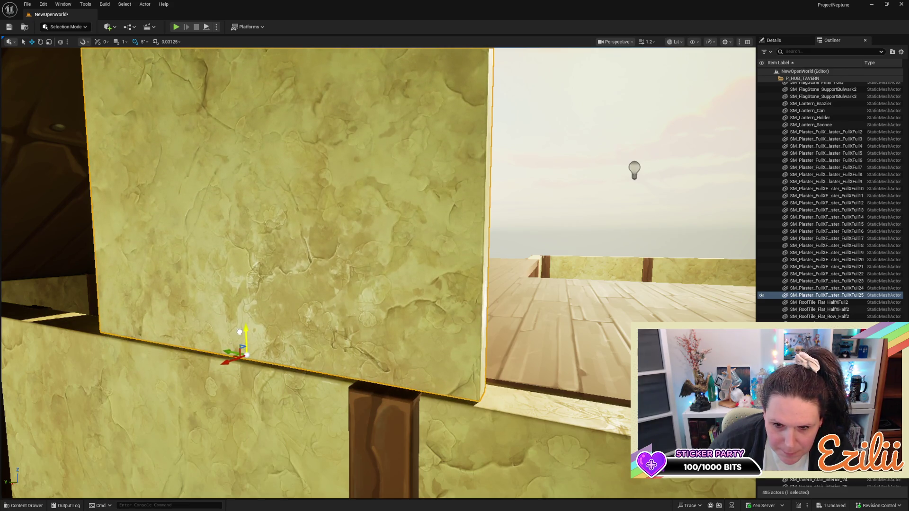
scroll(246, 355, "down", 10)
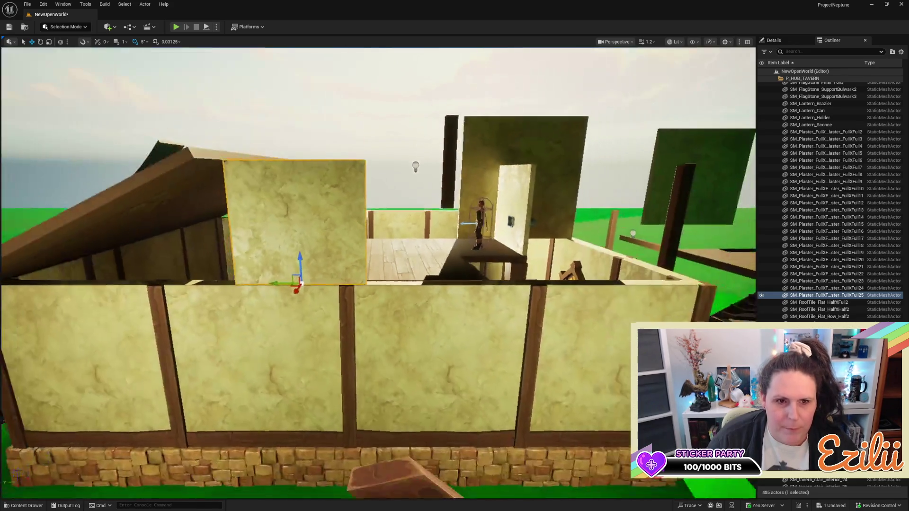
scroll(378, 274, "up", 10)
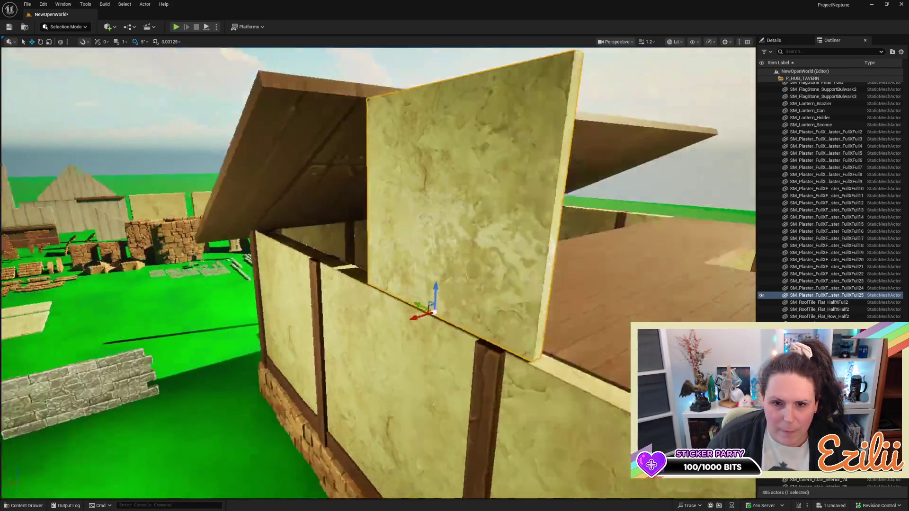
Slide the back and left upper plaster panels along X so their edges meet
scroll(274, 274, "up", 5)
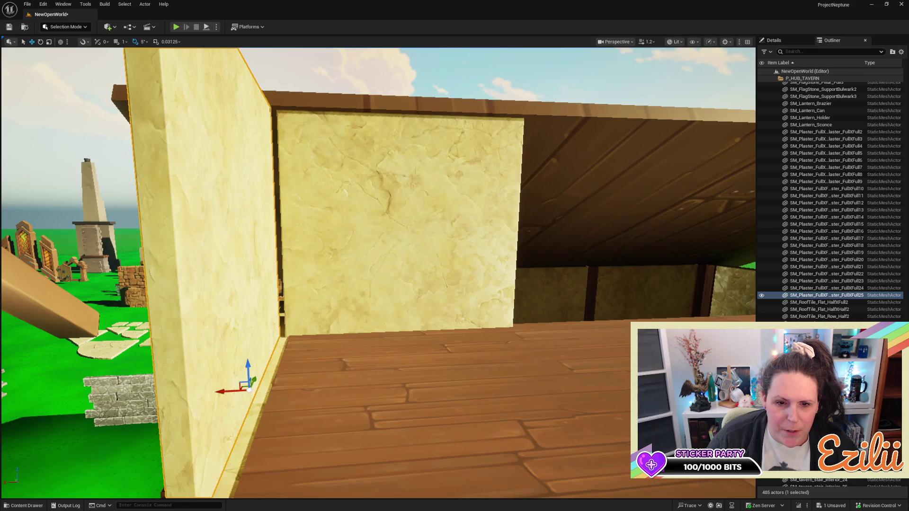
left_click(346, 337)
left_click_drag(382, 335, 379, 336)
left_click(267, 349)
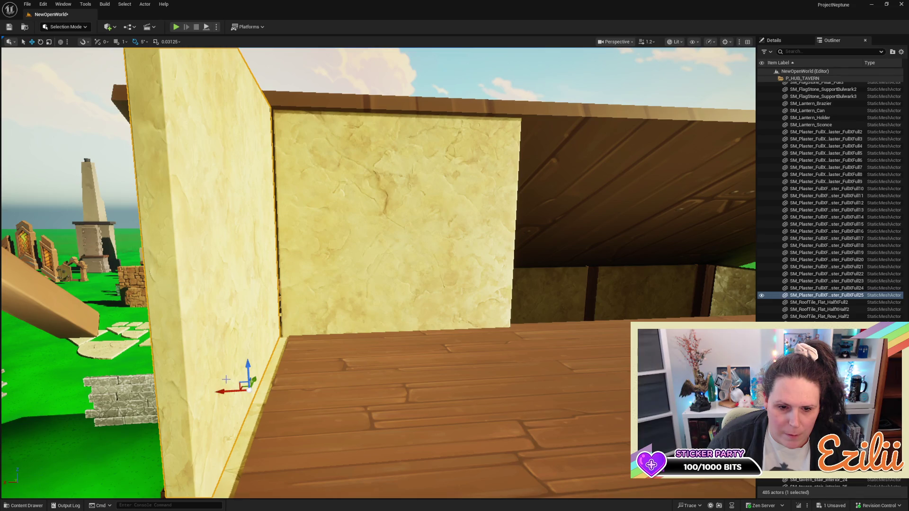
left_click_drag(222, 389, 243, 390)
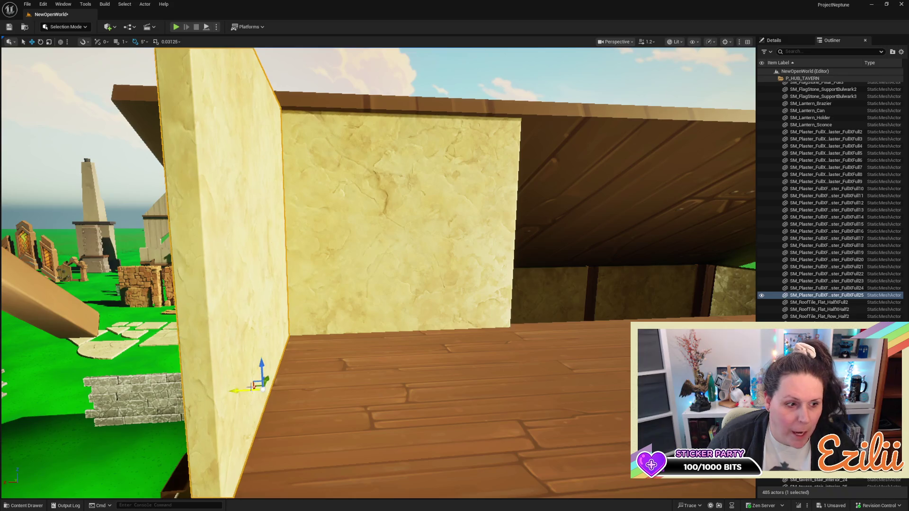
key("f")
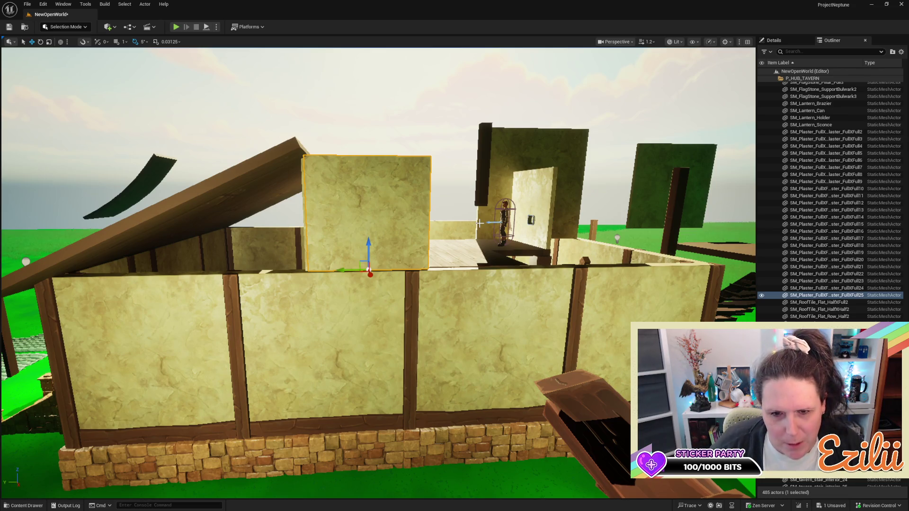
mouse_move(477, 296)
left_mouse_down()
mouse_move(477, 265)
mouse_move(476, 331)
mouse_move(487, 303)
mouse_move(449, 251)
mouse_move(449, 218)
mouse_move(455, 258)
mouse_move(440, 265)
mouse_move(450, 258)
left_mouse_up()
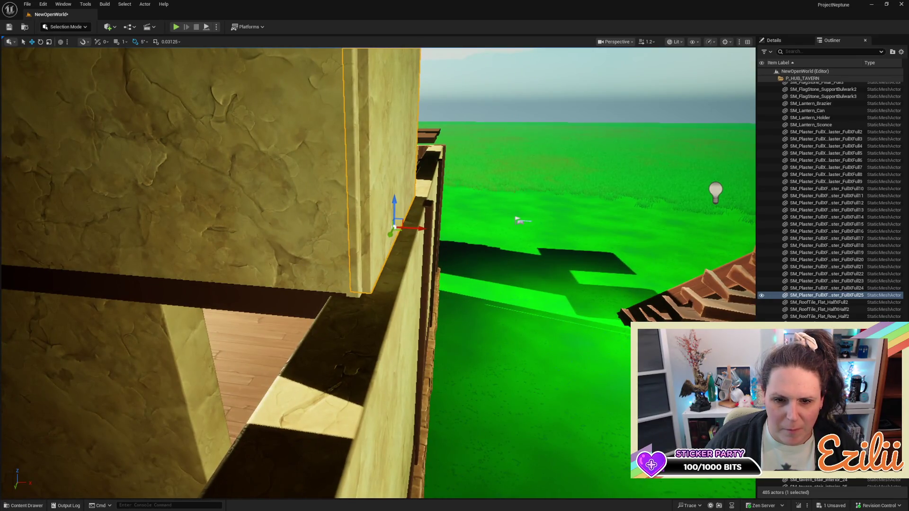
Alt-drag another copy of the upper plaster panel to the left
left_click(232, 280)
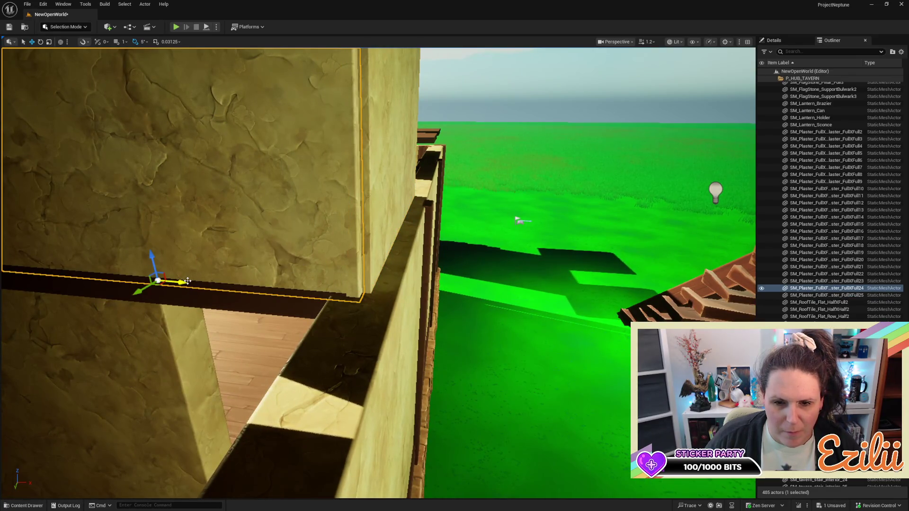
mouse_move(273, 281)
left_mouse_down()
mouse_move(265, 322)
mouse_move(246, 327)
mouse_move(236, 327)
mouse_move(227, 275)
mouse_move(204, 313)
mouse_move(224, 284)
left_mouse_up()
mouse_move(490, 245)
left_mouse_down("alt")
mouse_move(402, 232)
mouse_move(424, 239)
left_mouse_up("alt")
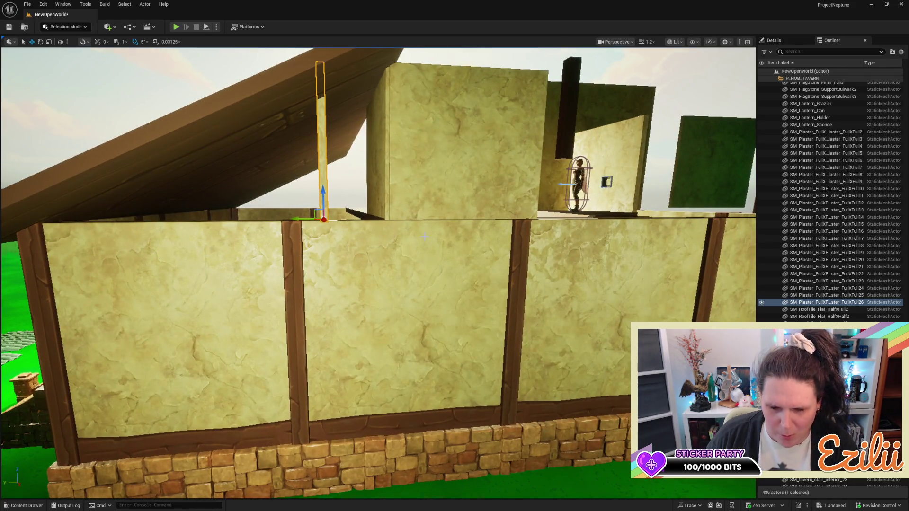
Delete the extra panel copy and duplicate the upper plaster panel again to the left
key("Delete")
left_click(489, 196)
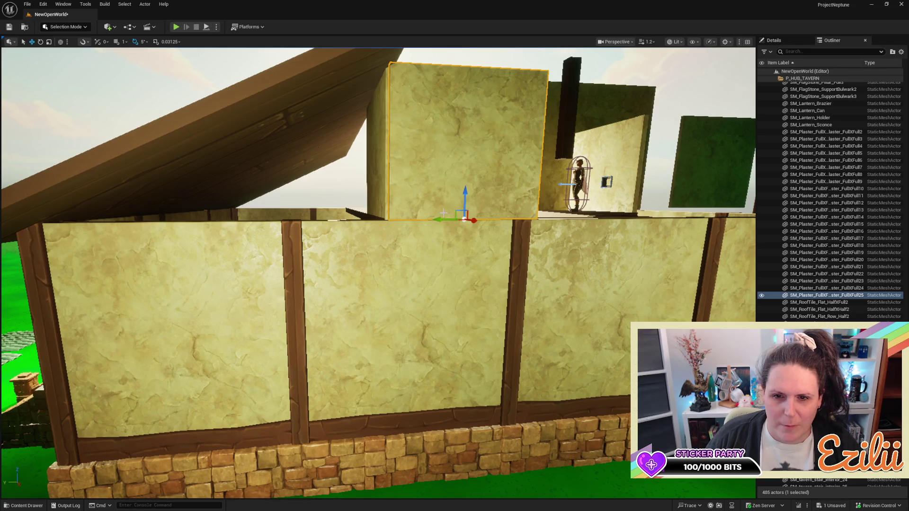
left_click_drag(441, 218, 299, 226)
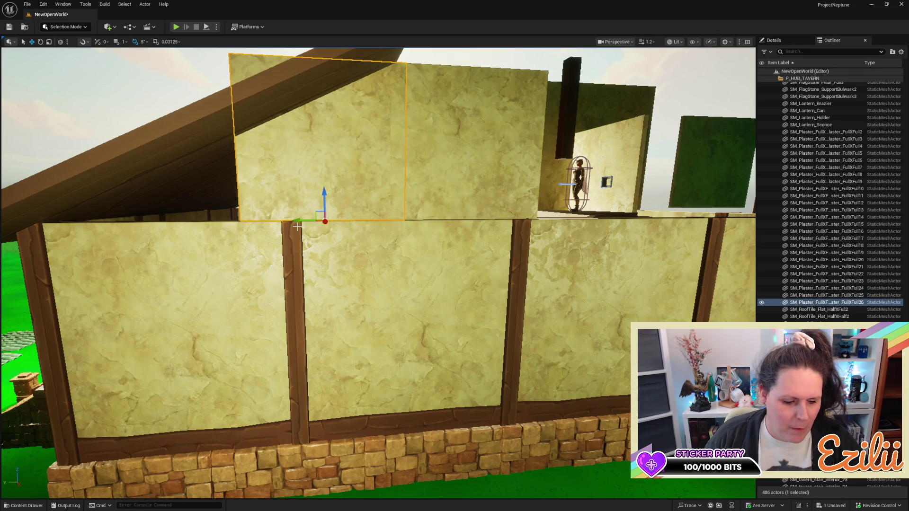
Tilt the new plaster panel 15 degrees to follow the roof slope
key("e")
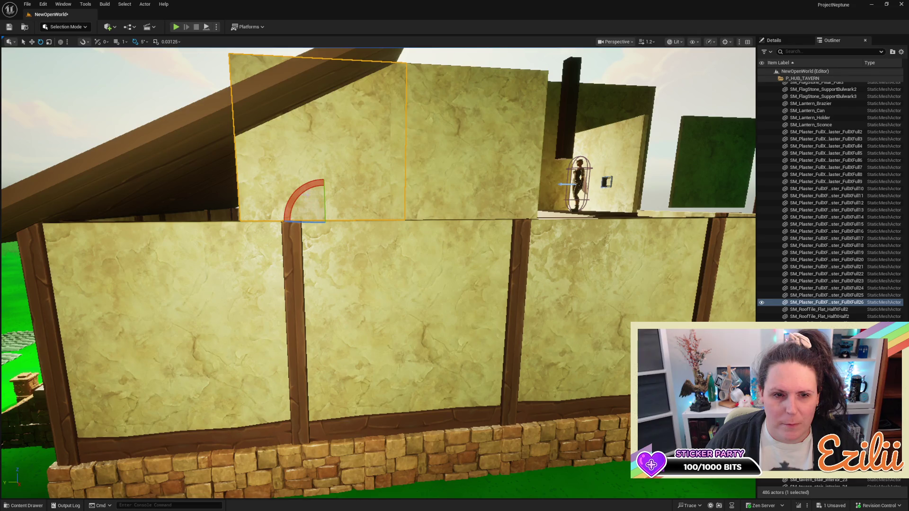
key("a")
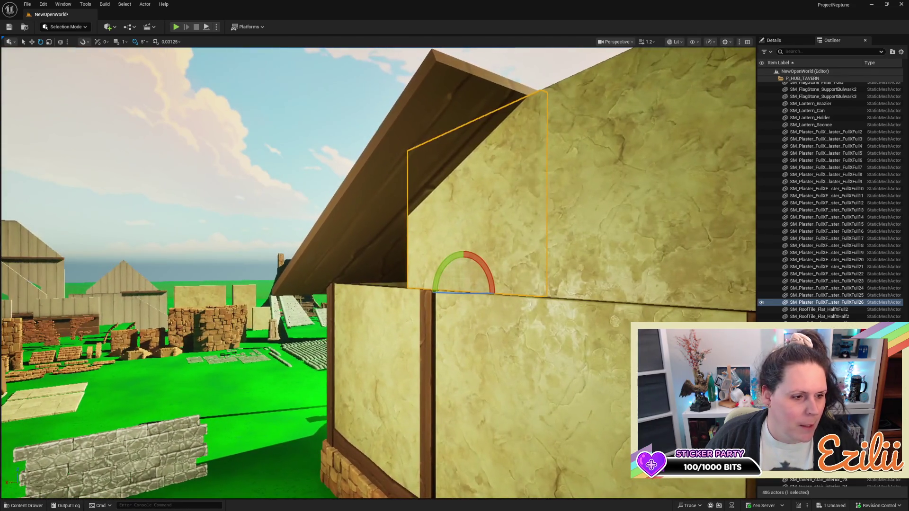
key("w")
mouse_move(480, 242)
left_mouse_down()
mouse_move(459, 225)
mouse_move(433, 233)
left_mouse_up()
key("s")
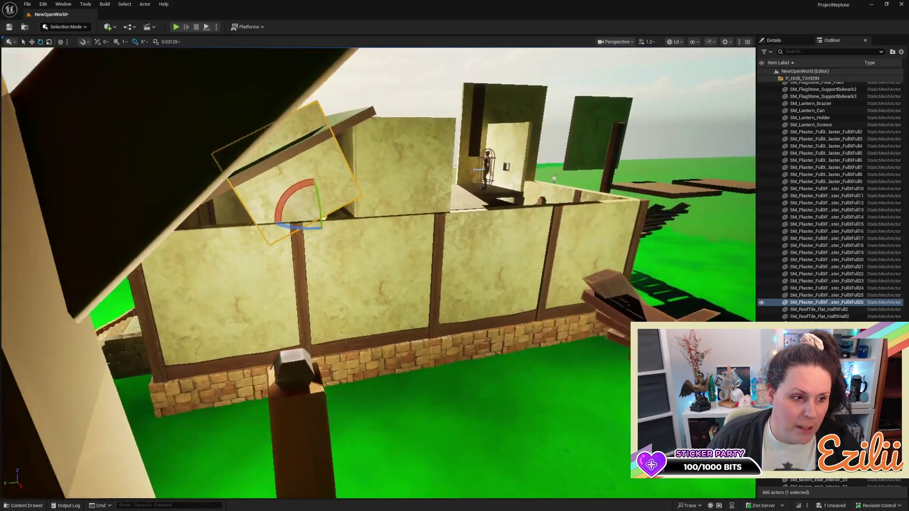
Fly around the tavern to inspect the tilted panel against the wall and roof
key("w")
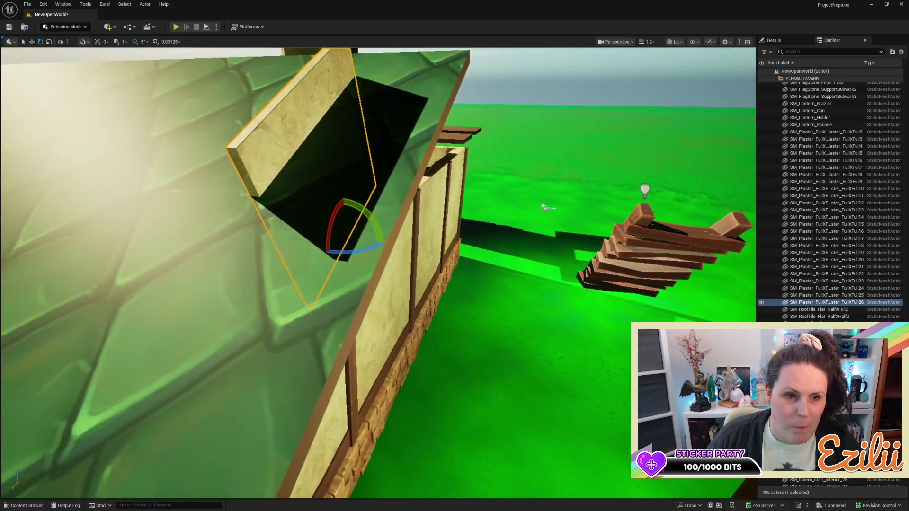
key("d")
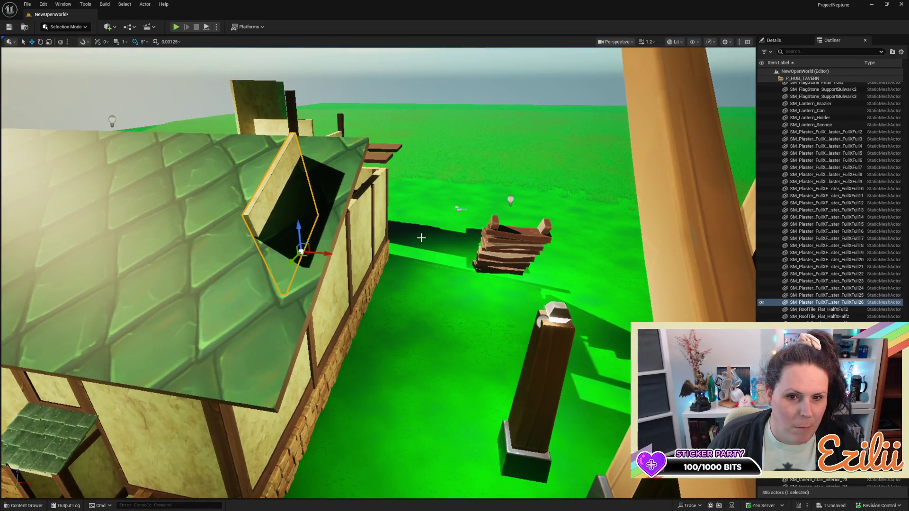
key("d")
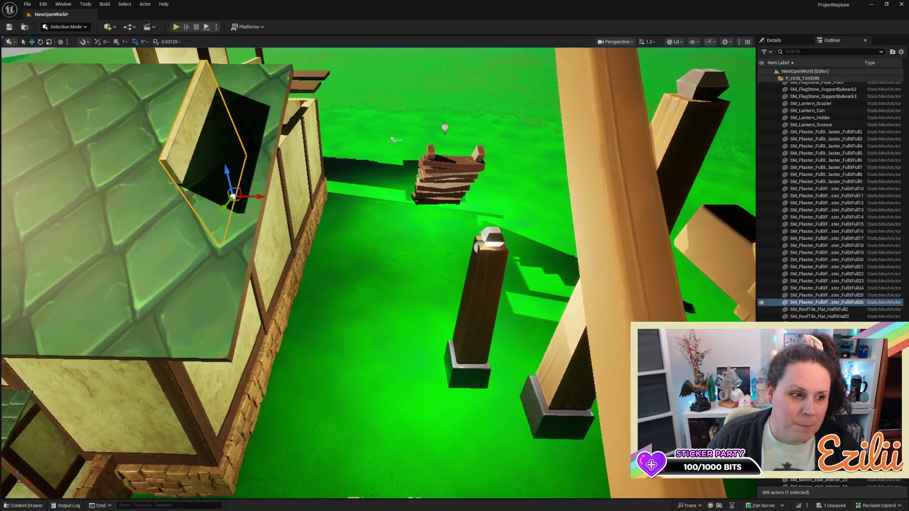
key("w")
key("a")
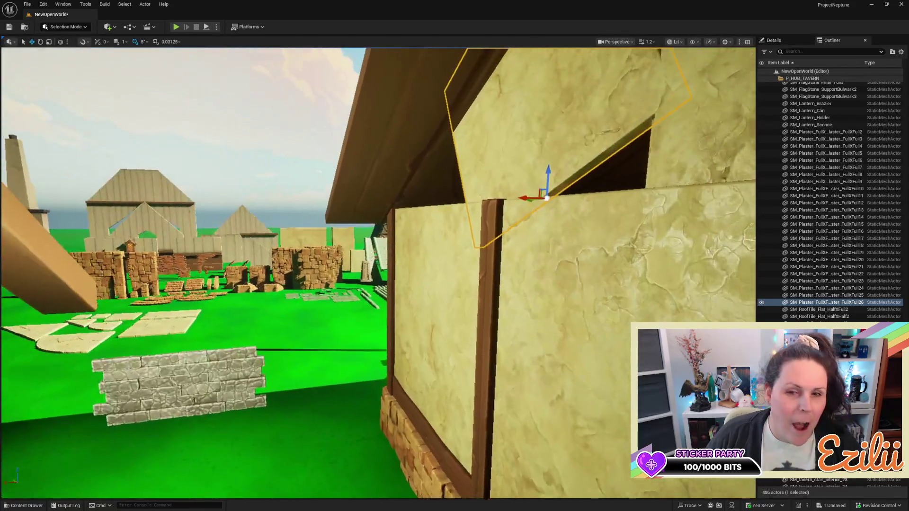
key("a")
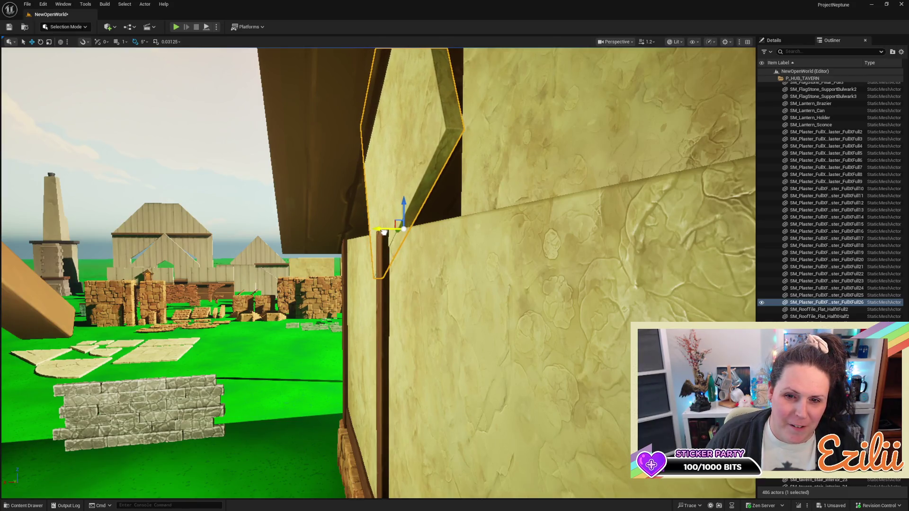
key("s")
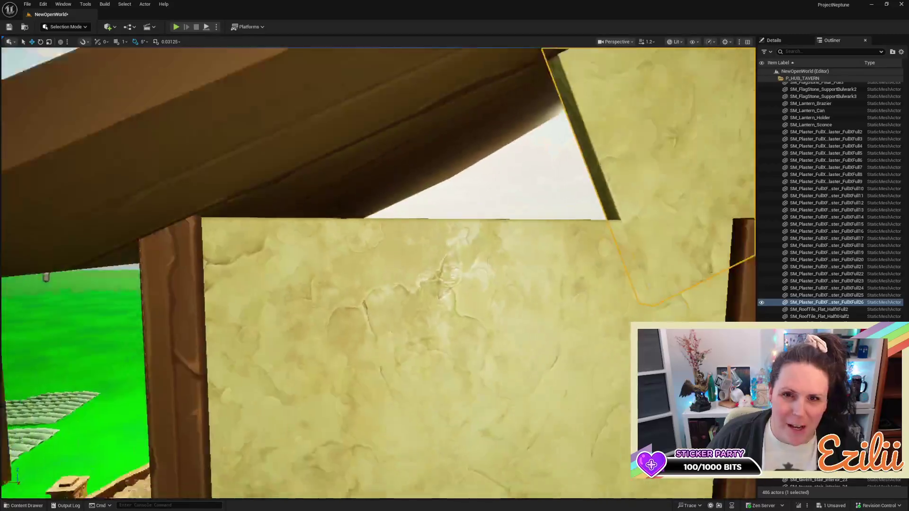
key("w")
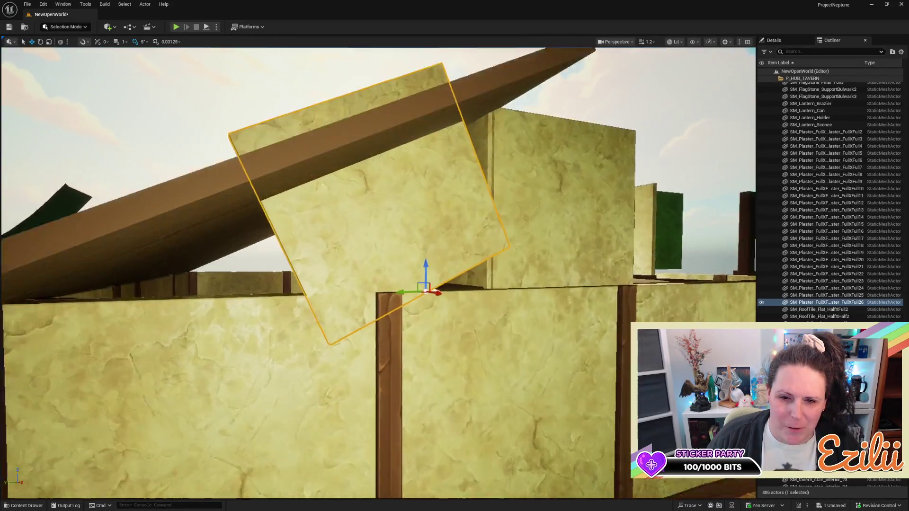
key("s")
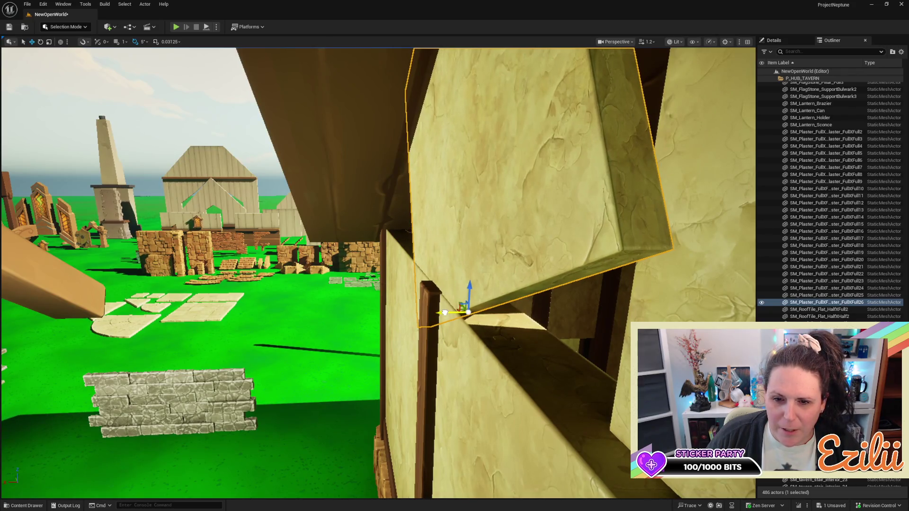
key("f")
key("s")
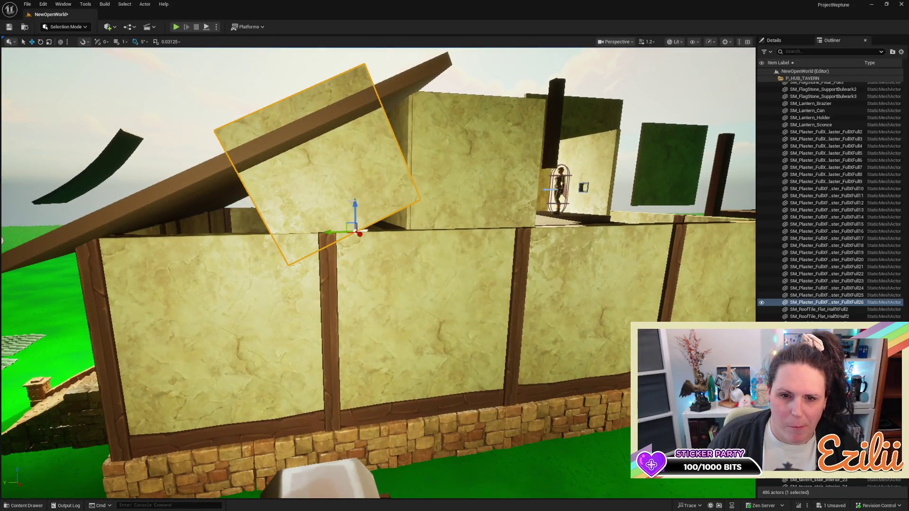
Lower the tilted plaster panel onto the wall and stretch it to fill the gable end
left_click_drag(355, 202, 351, 234)
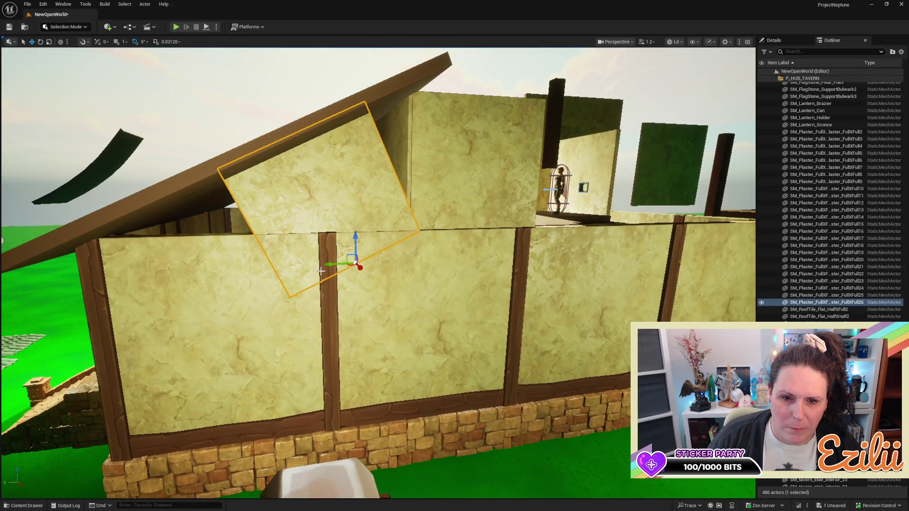
key("a")
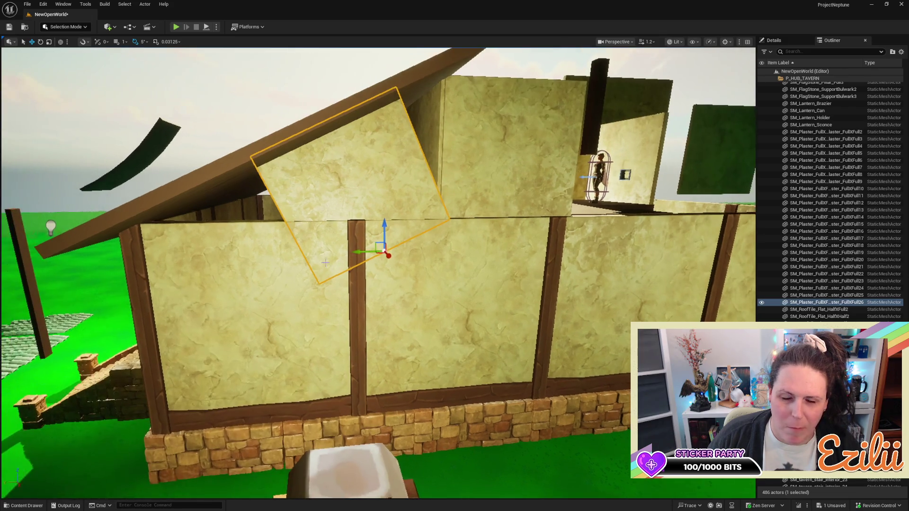
mouse_move(362, 258)
left_mouse_down()
mouse_move(400, 239)
mouse_move(347, 255)
left_mouse_up()
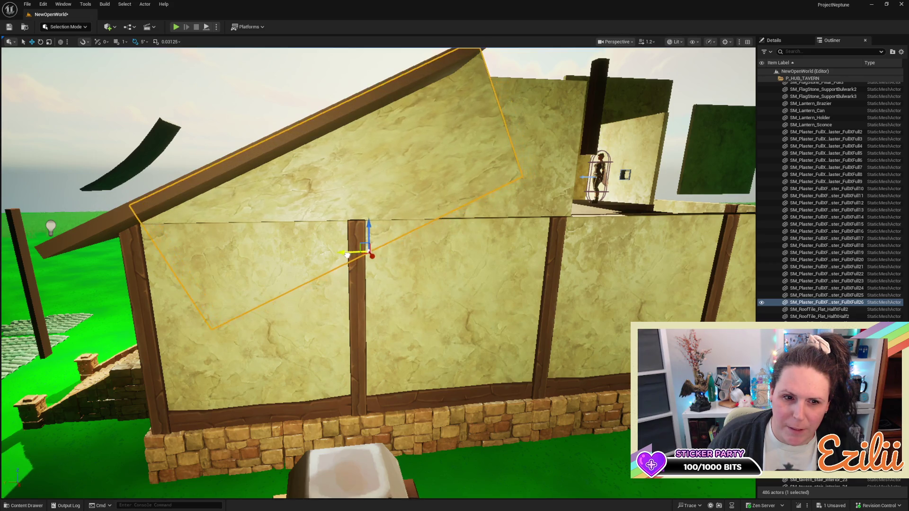
left_click_drag(371, 227, 366, 232)
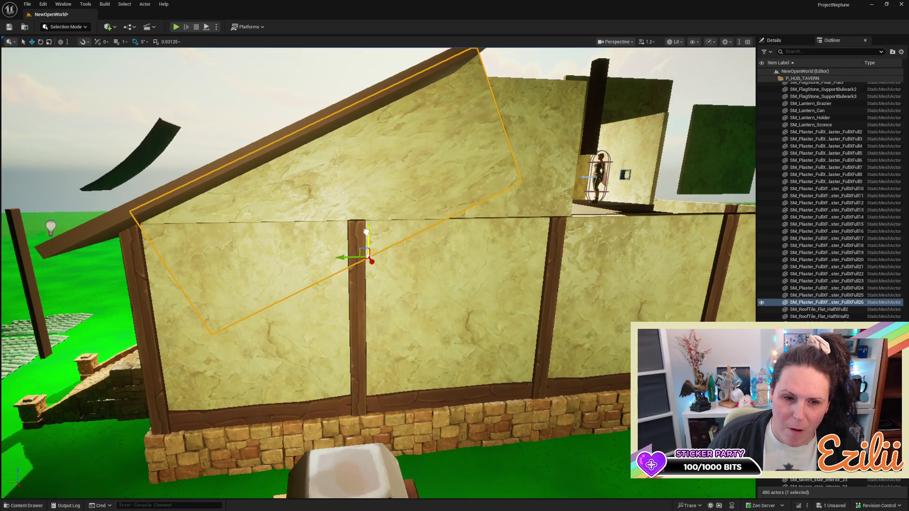
key("w")
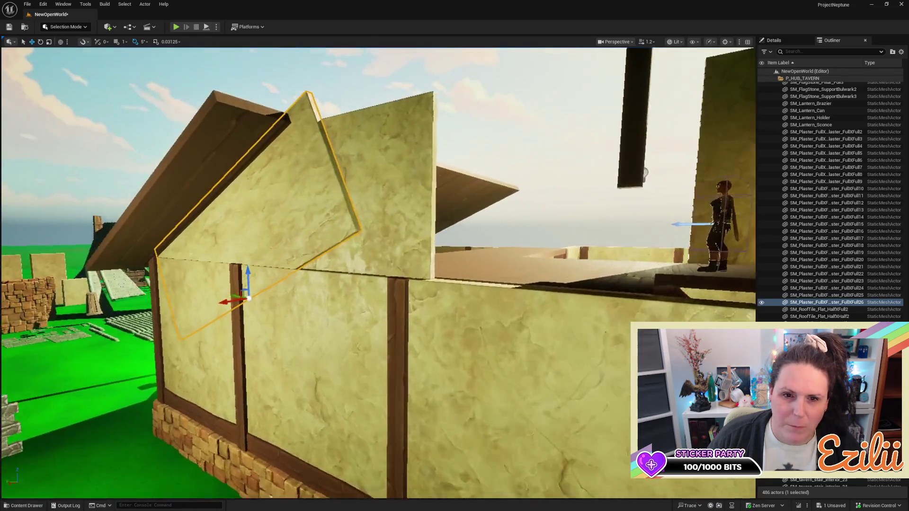
key("w")
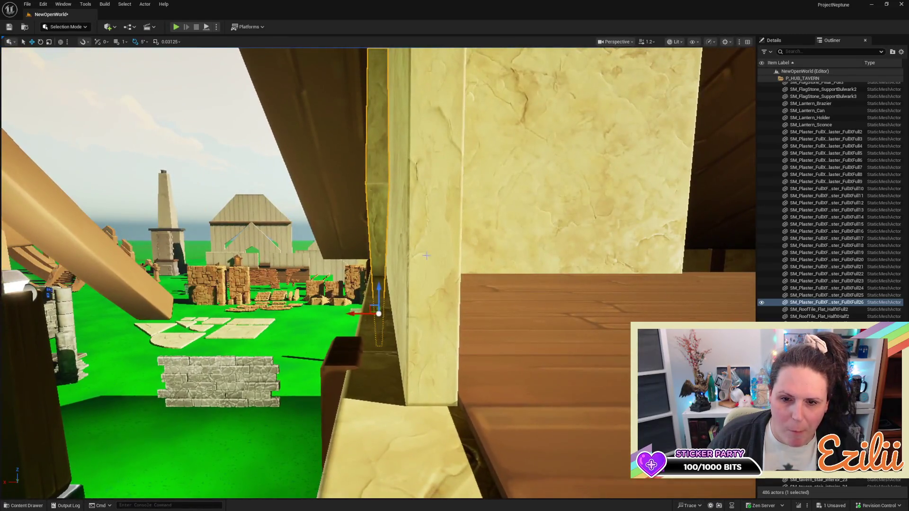
Widen the neighbouring plaster panel with the Scale tool
left_click(425, 255)
key("r")
mouse_move(426, 305)
left_mouse_down()
mouse_move(348, 301)
mouse_move(497, 303)
mouse_move(587, 313)
mouse_move(582, 322)
mouse_move(632, 310)
mouse_move(566, 310)
left_mouse_up()
key("w")
mouse_move(523, 256)
left_mouse_down()
mouse_move(528, 290)
mouse_move(602, 306)
left_mouse_up()
key("Escape")
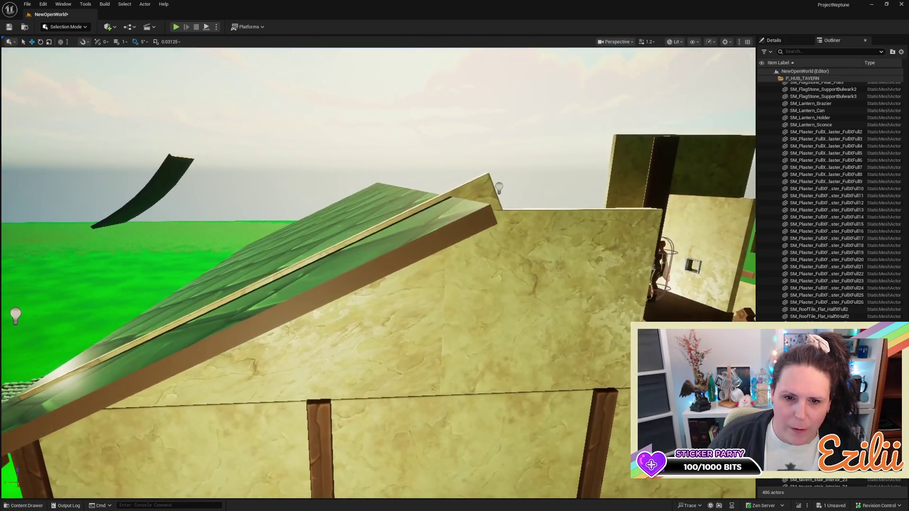
Reposition the gable panel, lowering it and shifting it sideways over the post
left_click(341, 317)
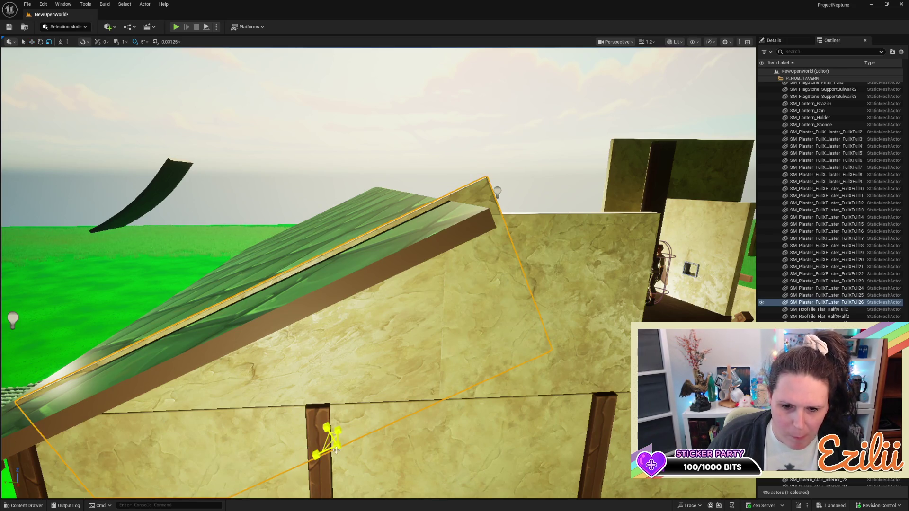
left_click_drag(320, 455, 323, 453)
left_click_drag(337, 422, 336, 430)
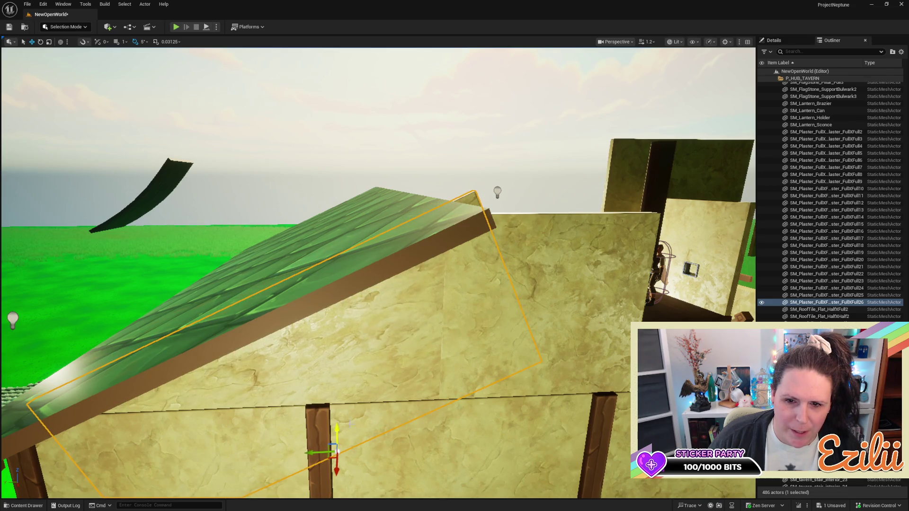
key("f")
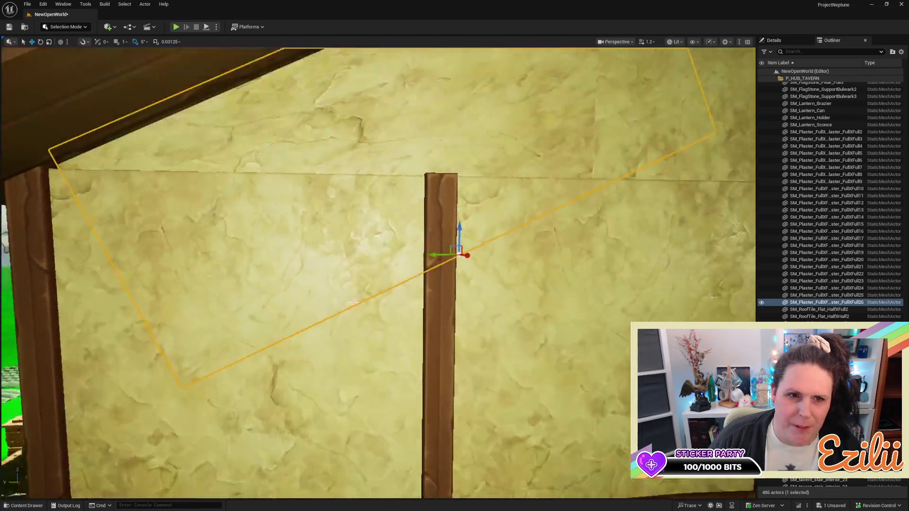
scroll(455, 395, "down", 2)
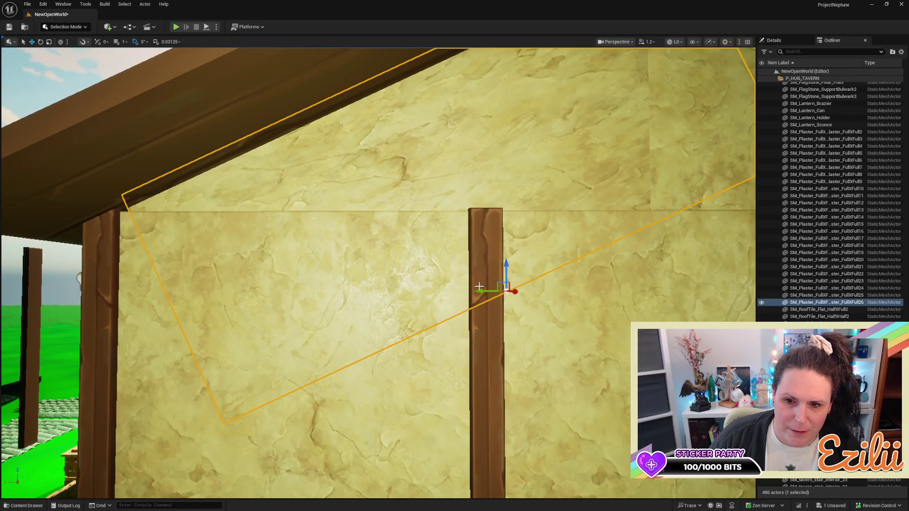
left_click_drag(479, 290, 467, 293)
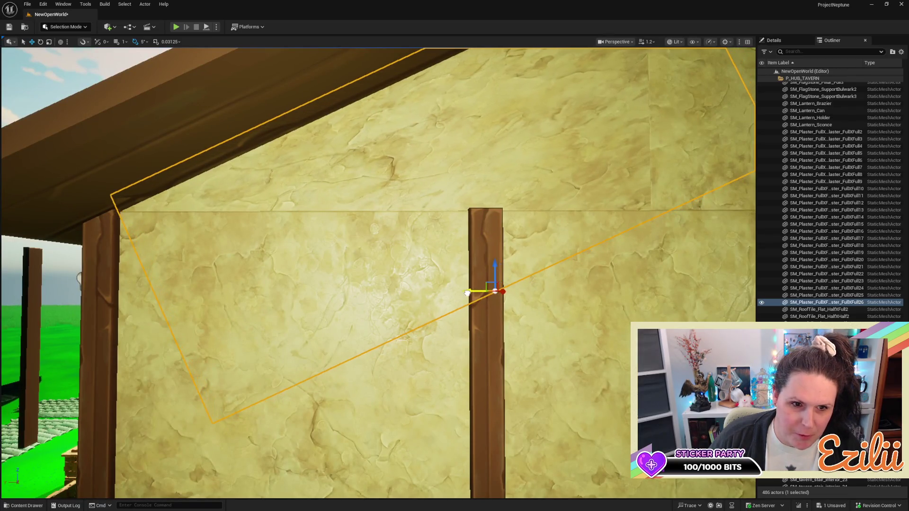
scroll(426, 267, "down", 10)
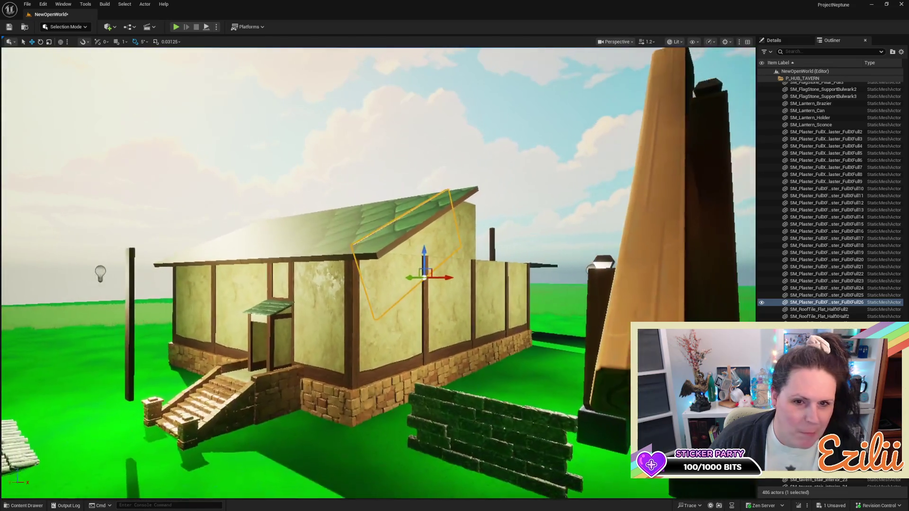
scroll(406, 277, "down", 1)
Shrink the gable panel's height slightly and orbit around to check its fit
key("e")
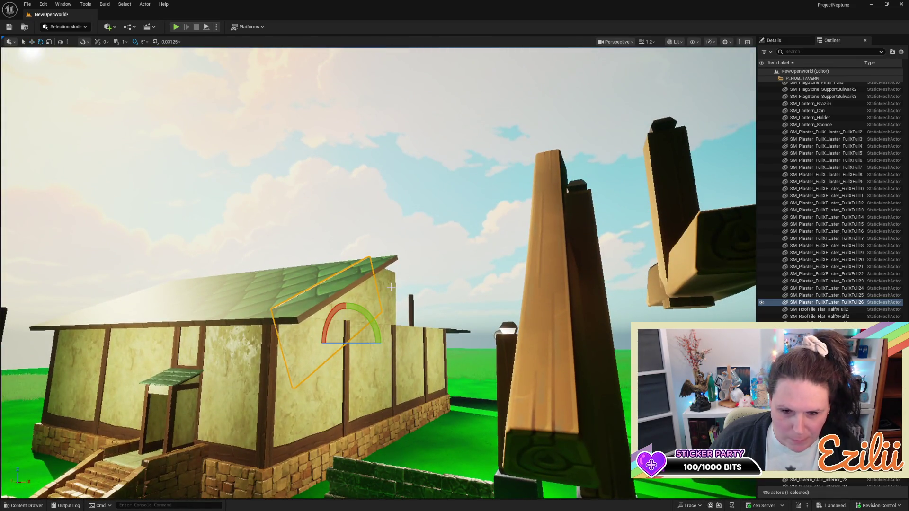
key("w")
key("r")
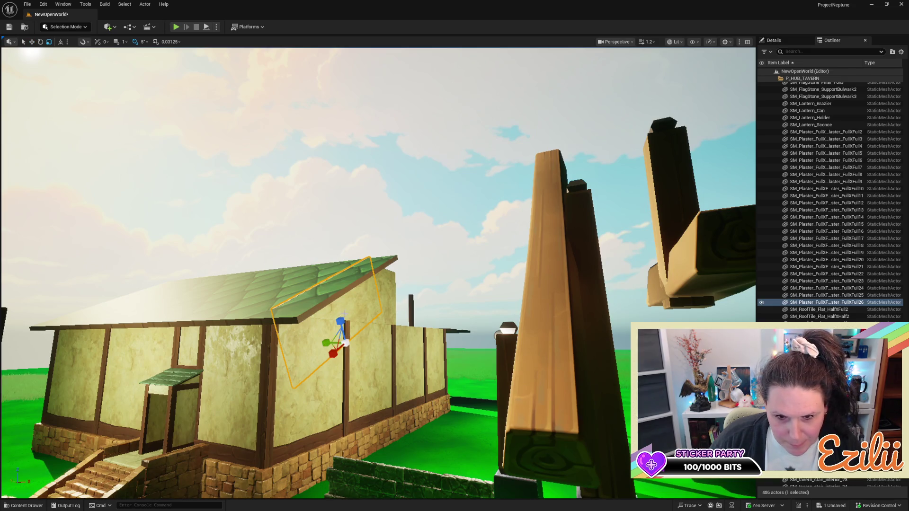
left_click_drag(338, 323, 337, 324)
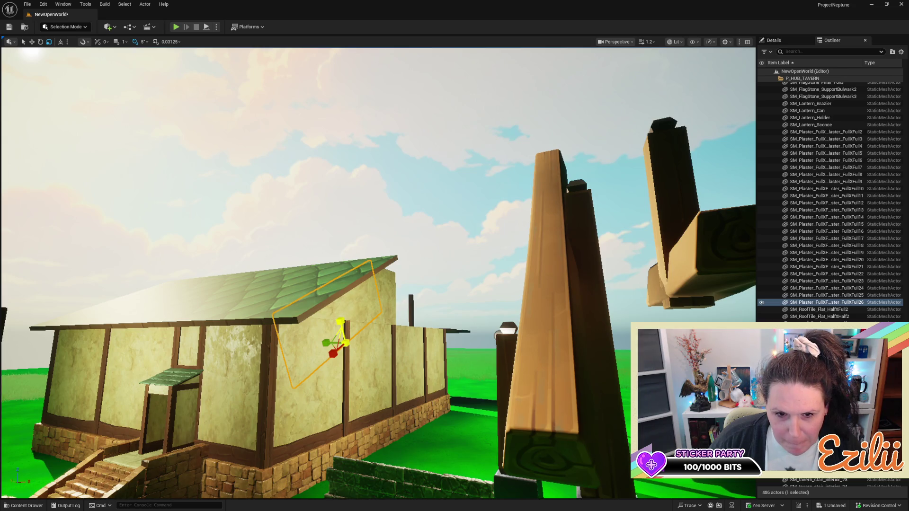
key("w")
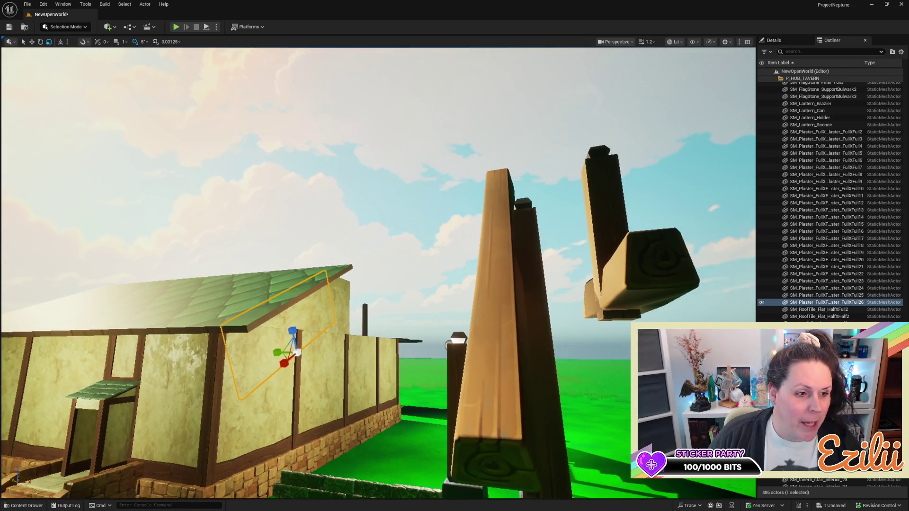
scroll(380, 286, "down", 5)
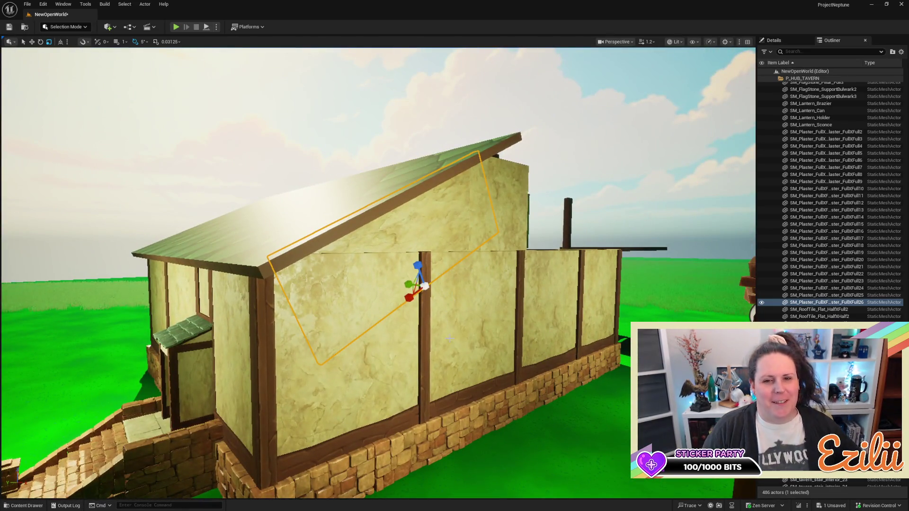
mouse_move(380, 286)
left_mouse_down()
mouse_move(360, 284)
mouse_move(374, 285)
mouse_move(371, 275)
left_mouse_up()
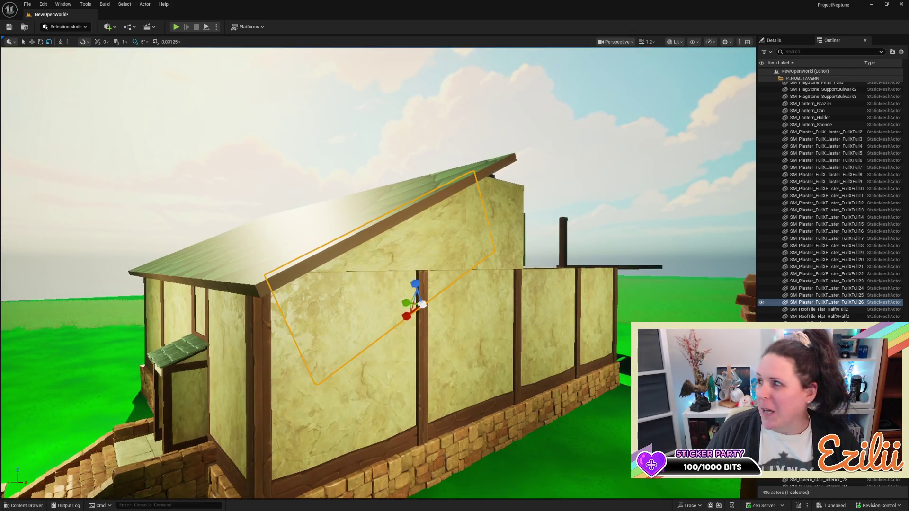
scroll(217, 440, "up", 10)
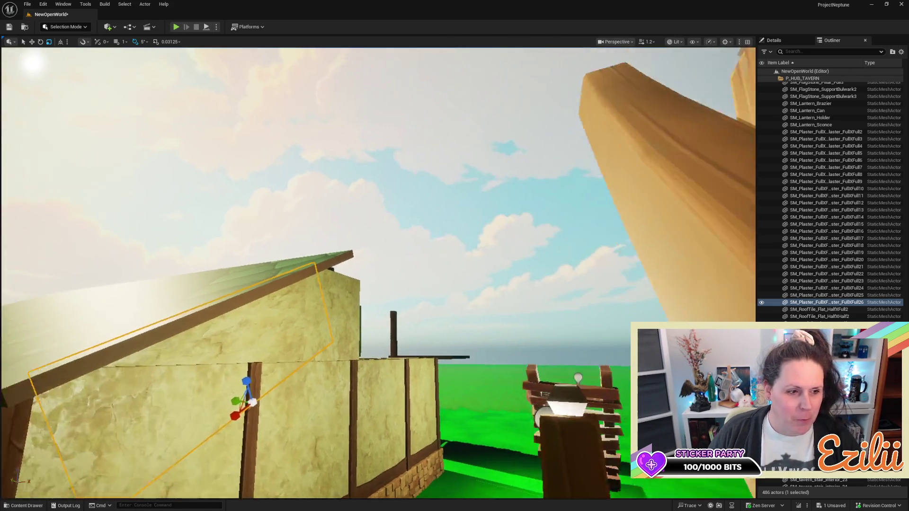
key("f")
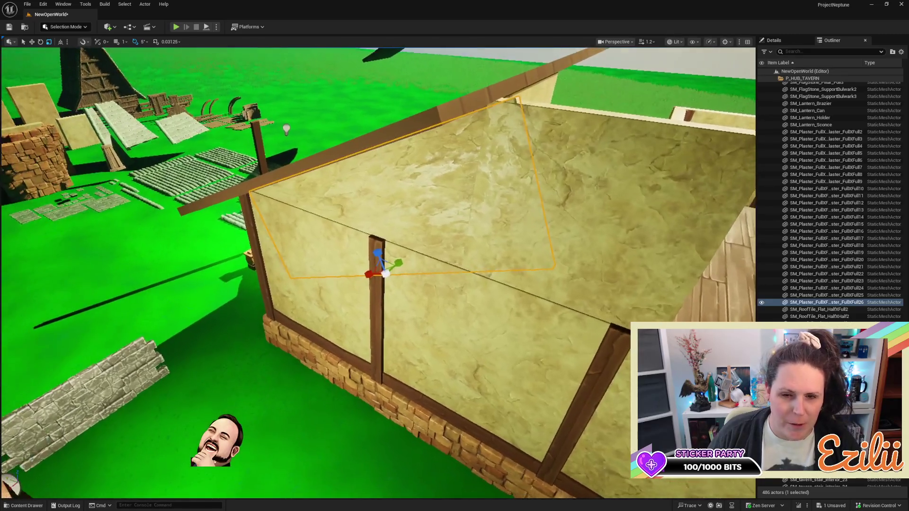
left_click_drag(358, 276, 358, 276)
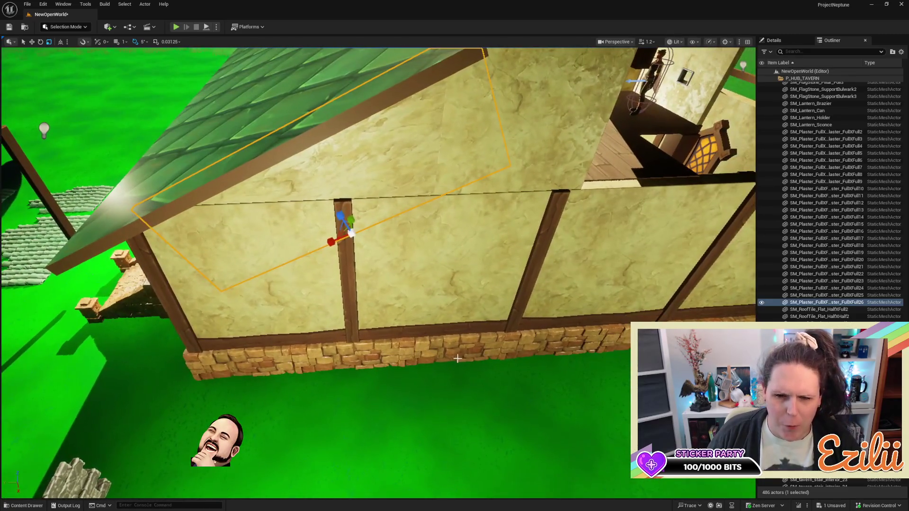
left_click(347, 281)
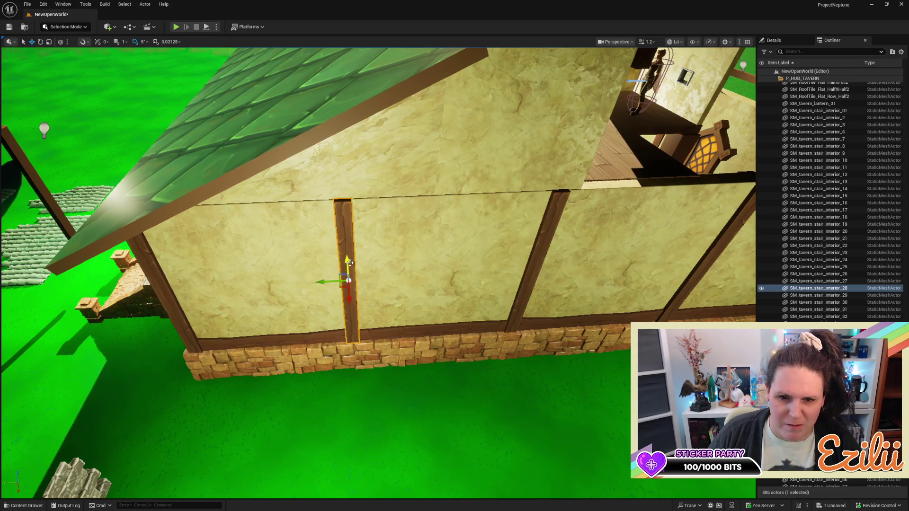
Alt-drag a copy of the vertical wall post upward and rotate it to lie horizontal
mouse_move(346, 262)
left_mouse_down()
mouse_move(348, 185)
mouse_move(360, 168)
mouse_move(340, 167)
mouse_move(349, 173)
left_mouse_up()
key("e")
scroll(349, 172, "down", 5)
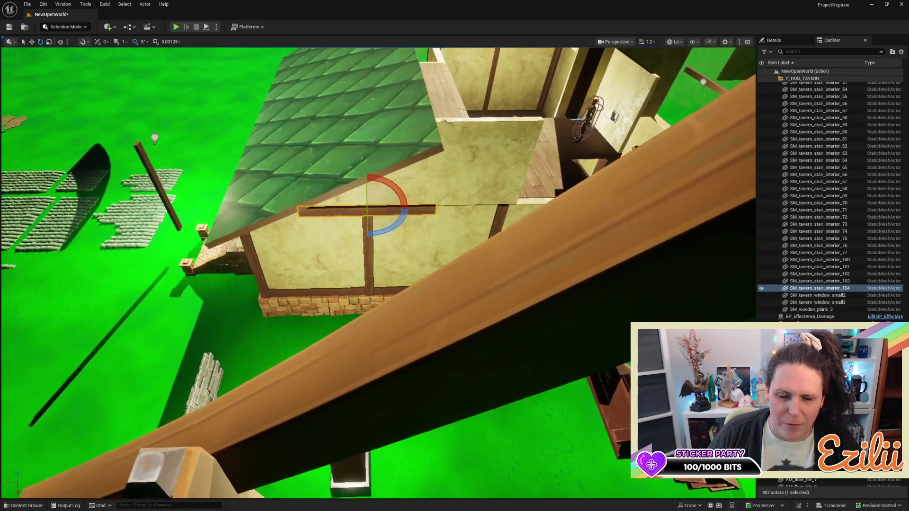
scroll(349, 172, "up", 8)
left_click_drag(378, 256, 317, 230)
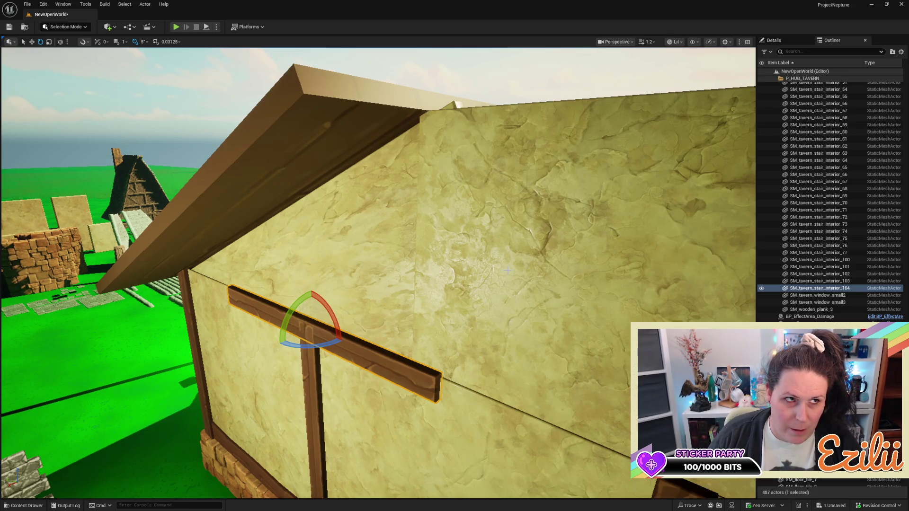
left_click_drag(508, 270, 490, 244)
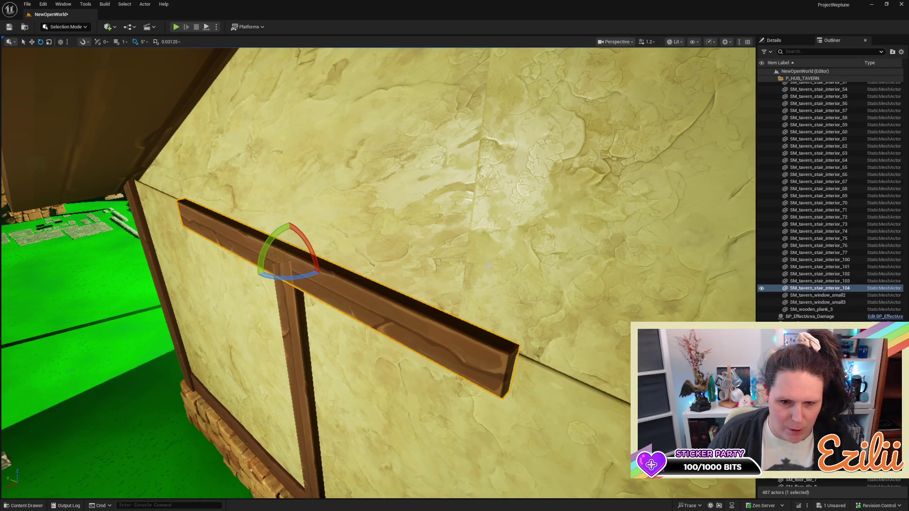
left_click_drag(426, 272, 414, 262)
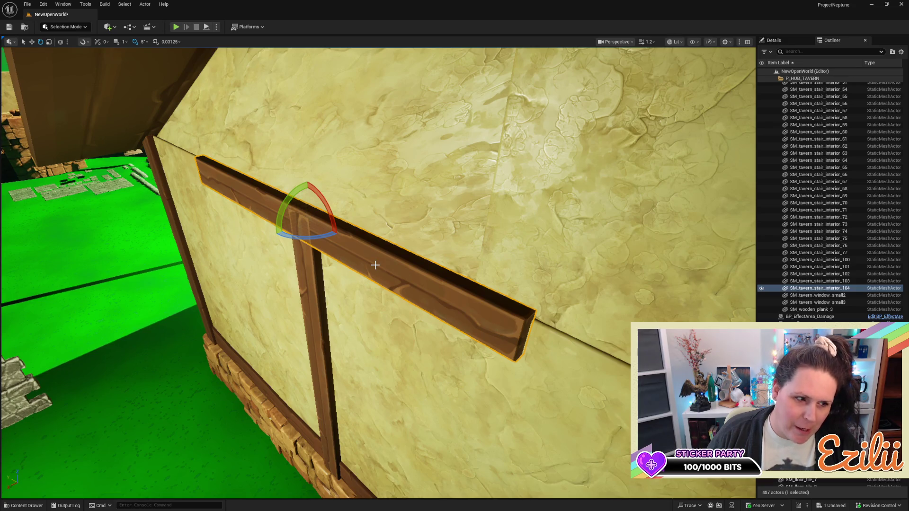
Move the horizontal beam along X and Z onto the wall top against the corner post
key("w")
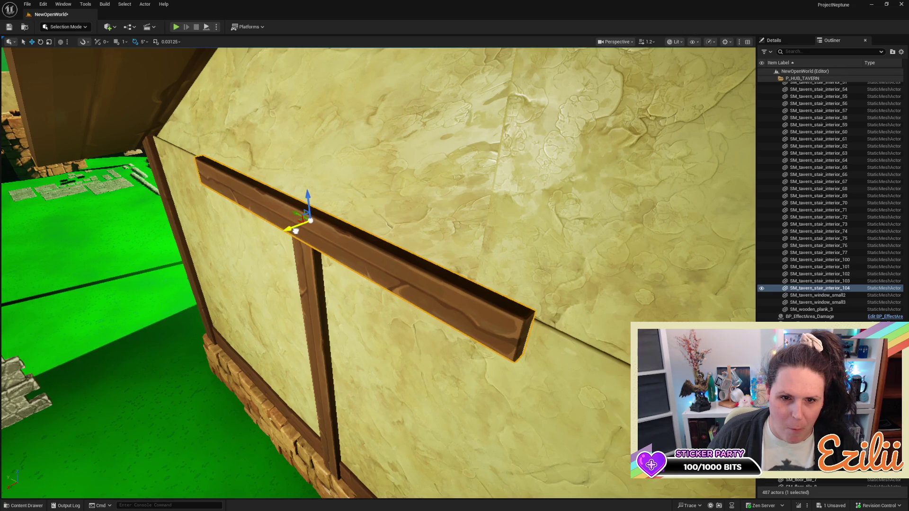
left_click_drag(296, 232, 294, 233)
key("f")
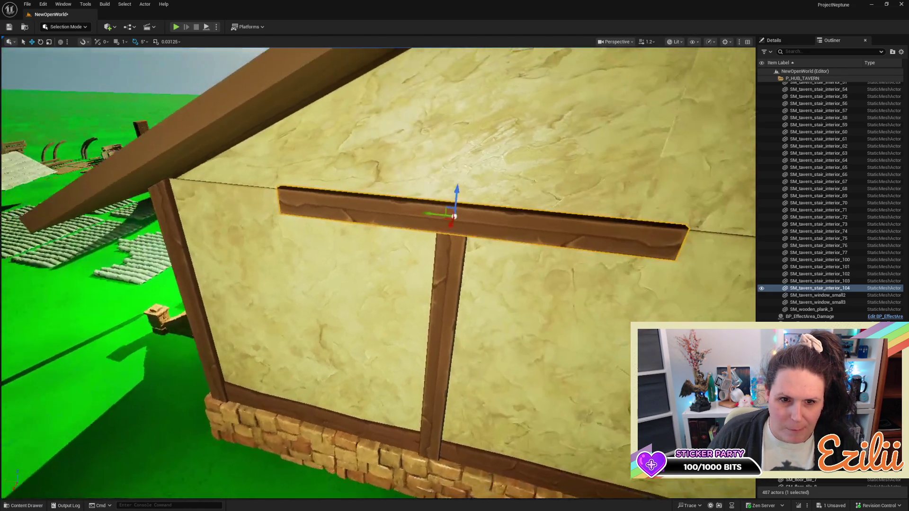
left_click_drag(424, 215, 299, 213)
left_click_drag(310, 177, 309, 171)
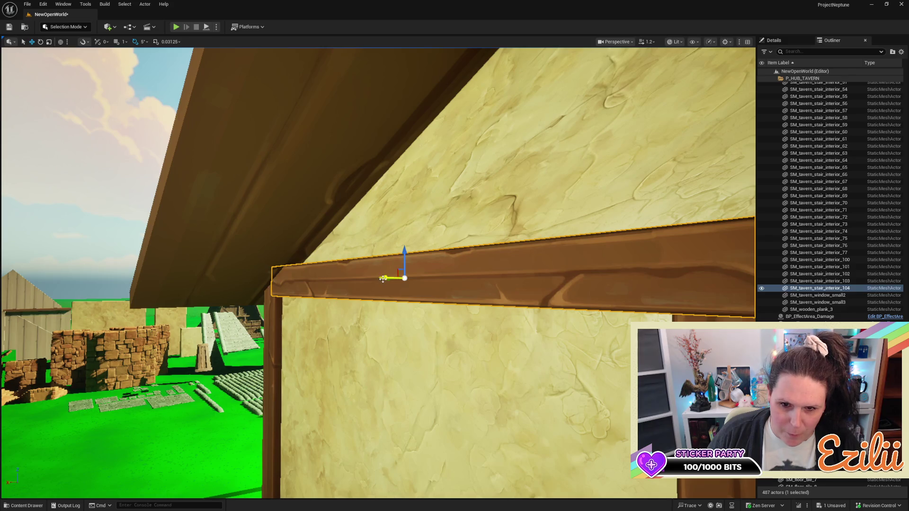
left_click_drag(383, 280, 388, 279)
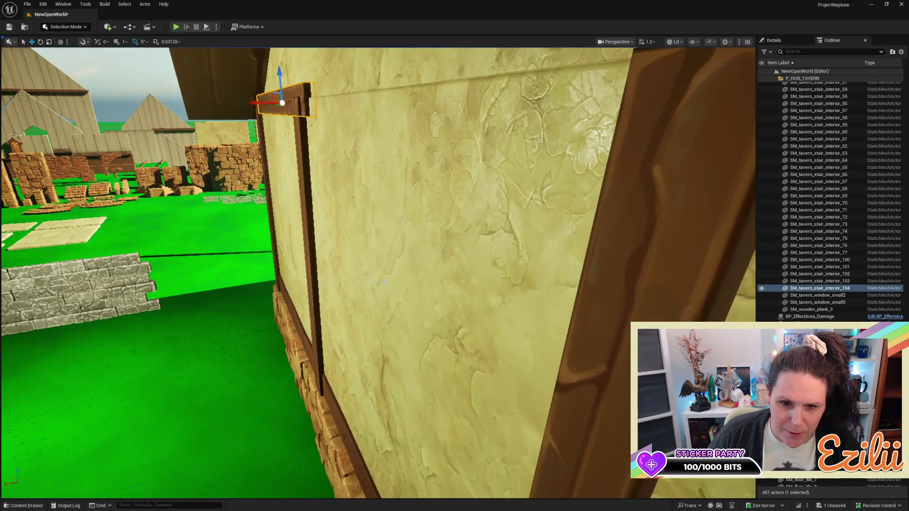
left_click(313, 297)
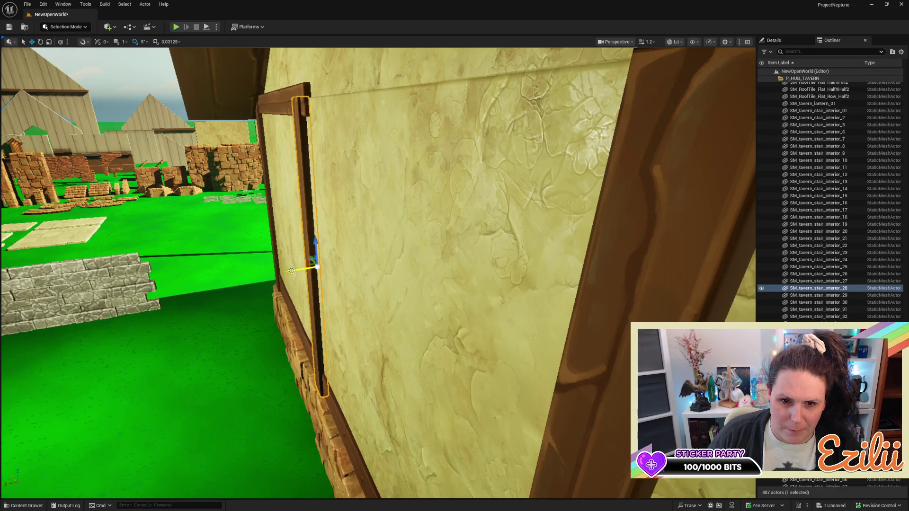
Nudge the post under the header, then lengthen the header beam and shift it right
left_click_drag(292, 271, 295, 268)
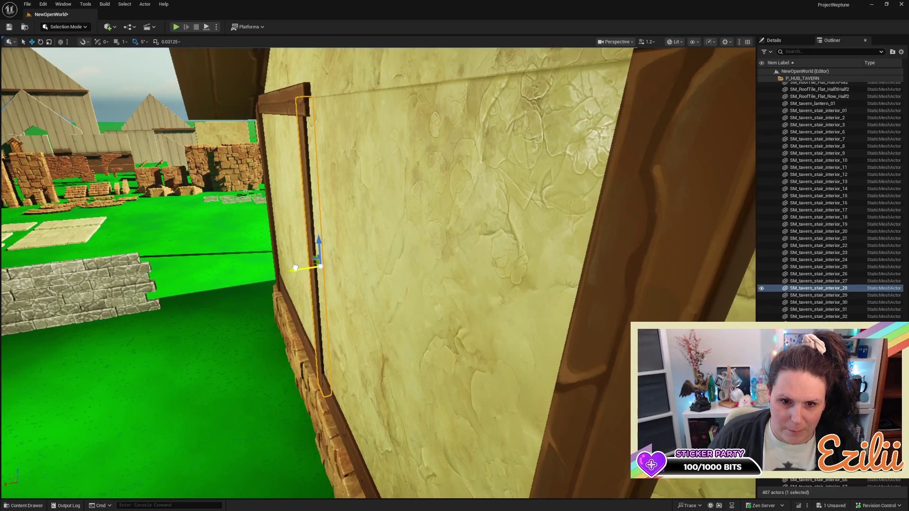
key("f")
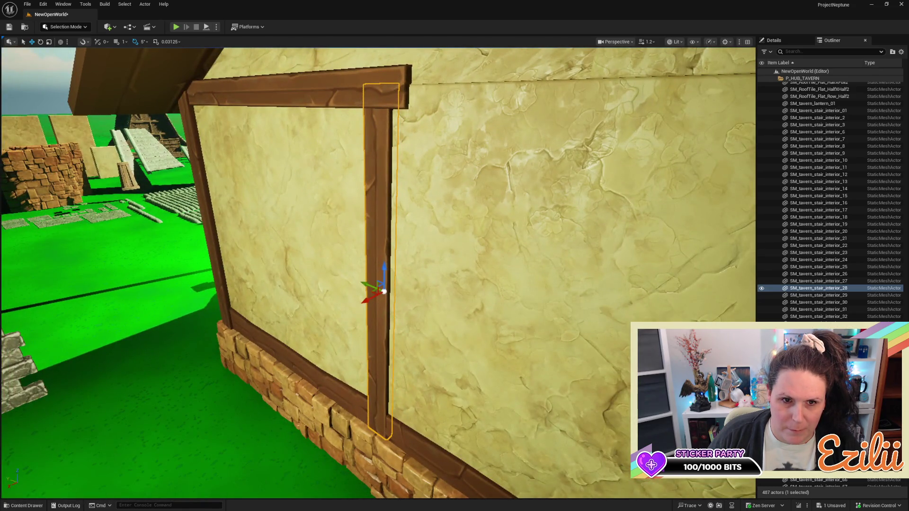
scroll(379, 272, "down", 5)
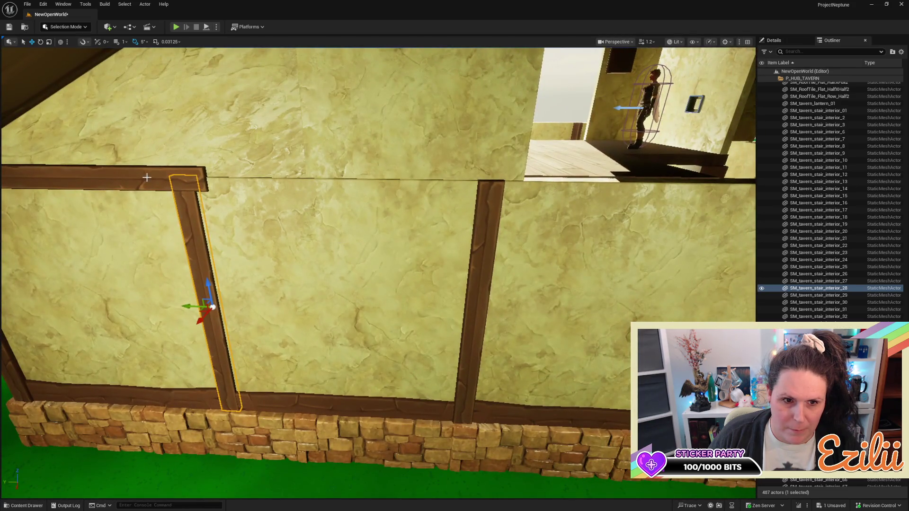
left_click(147, 178)
key("f")
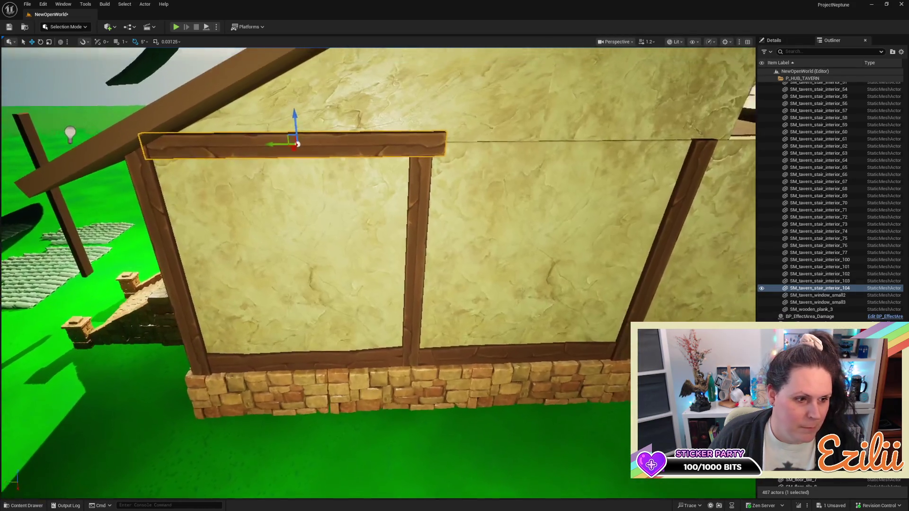
key("r")
left_click_drag(291, 250, 277, 253)
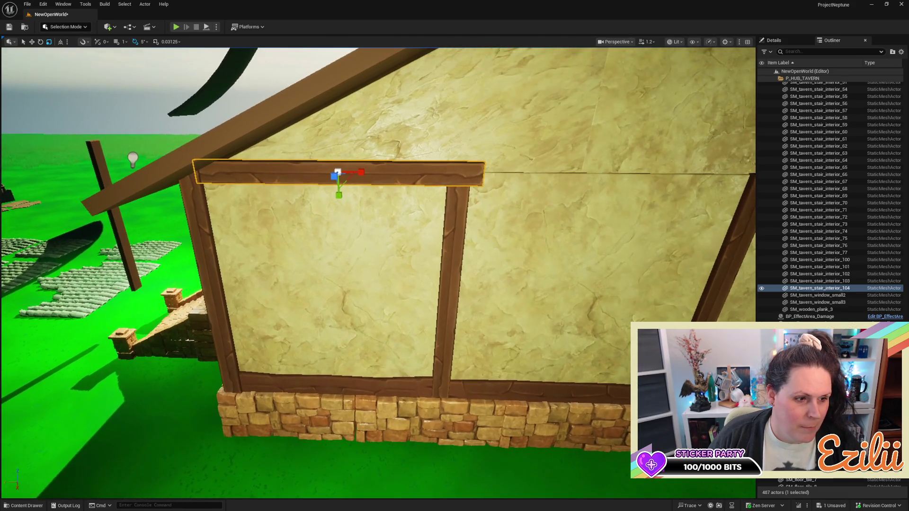
mouse_move(360, 170)
left_mouse_down()
mouse_move(454, 170)
mouse_move(378, 169)
left_mouse_up()
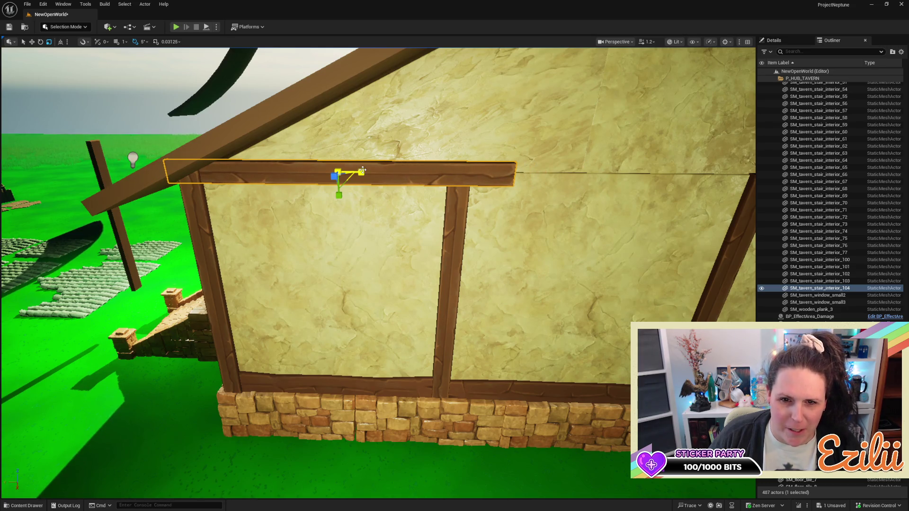
key("w")
left_click_drag(315, 171, 340, 169)
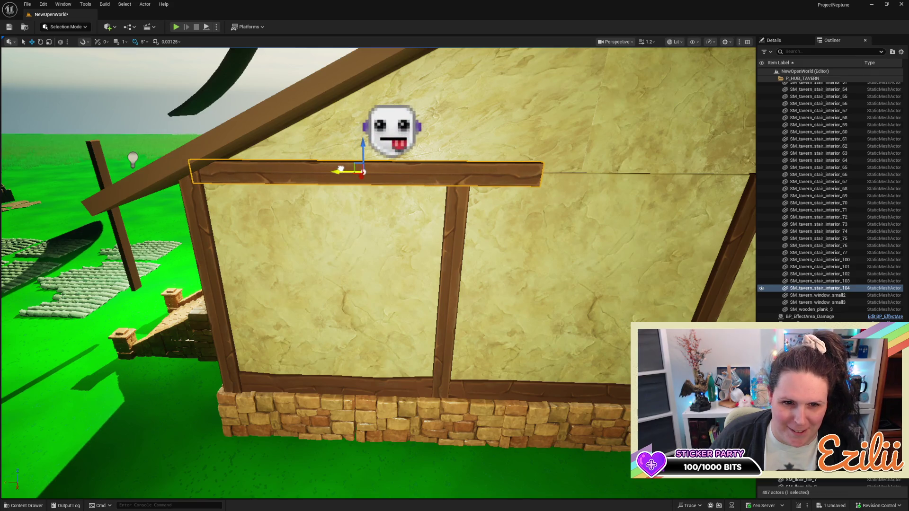
In local space, lengthen, reposition and slightly shorten the header beam to span from the corner post
key("d")
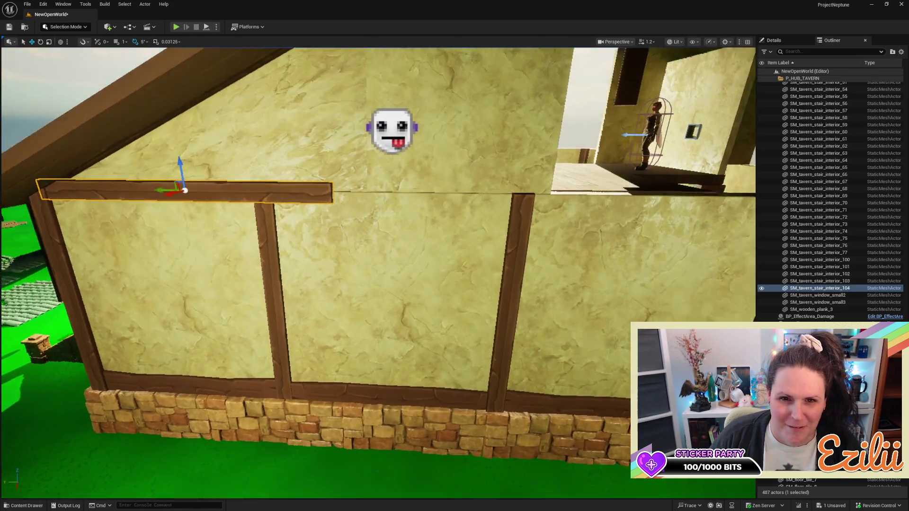
key("a")
key("ctrl+grave")
key("d")
left_click_drag(255, 194, 270, 194)
key("w")
left_click_drag(202, 192, 228, 190)
key("r")
left_click_drag(273, 195, 219, 193)
key("w")
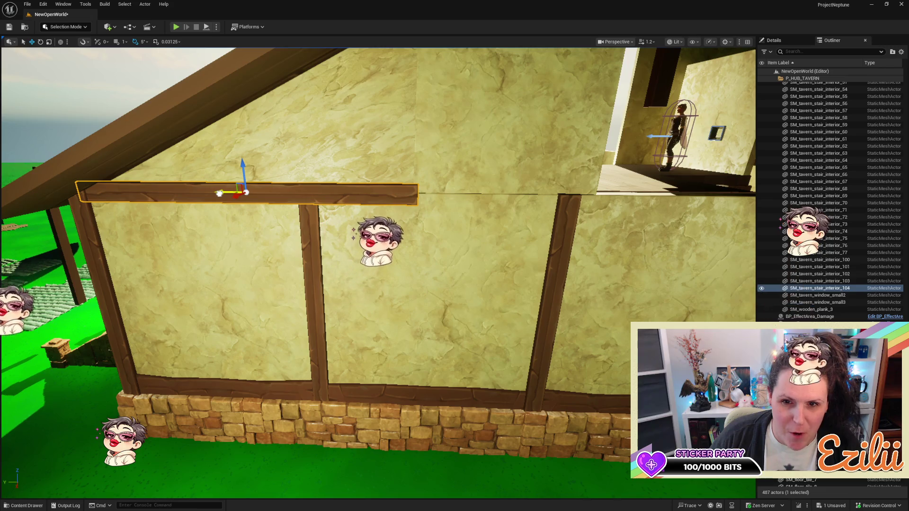
Select the vertical wall post and drag a copy upward into the gable
scroll(219, 193, "up", 1)
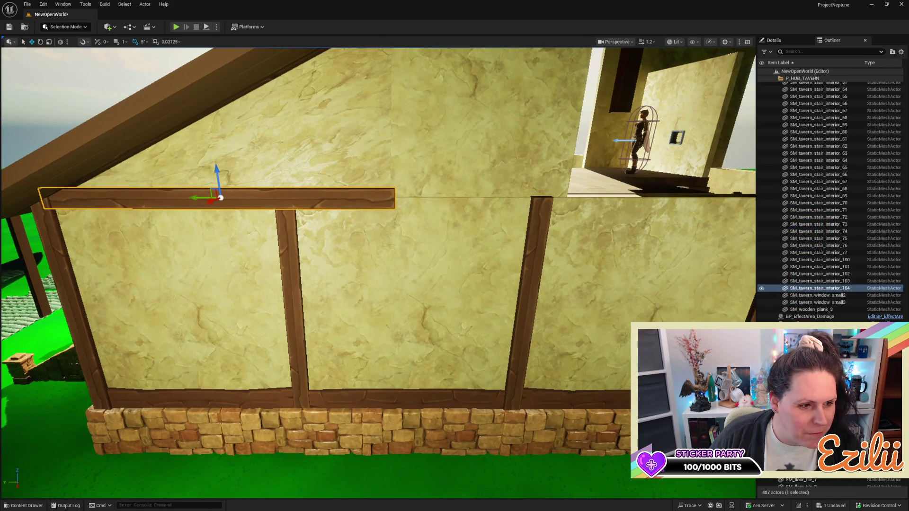
scroll(219, 193, "down", 3)
scroll(219, 193, "up", 4)
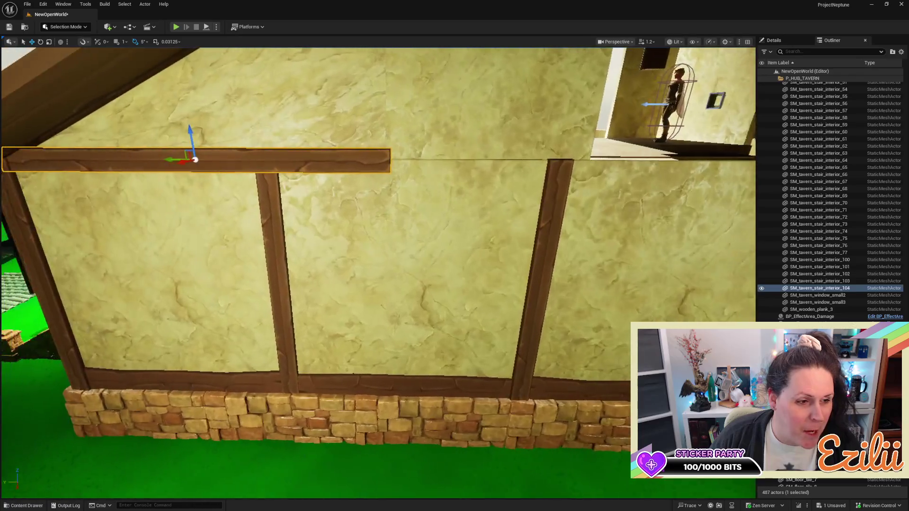
key("Left")
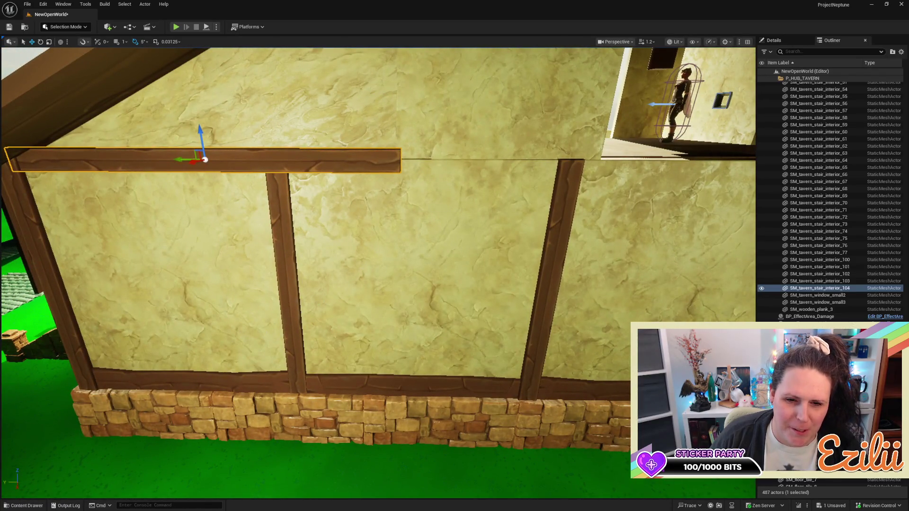
left_click(289, 289)
left_click_drag(287, 267, 260, 81)
Slide the copied post sideways along the wall, shorten it, and lower it toward the header
key("e")
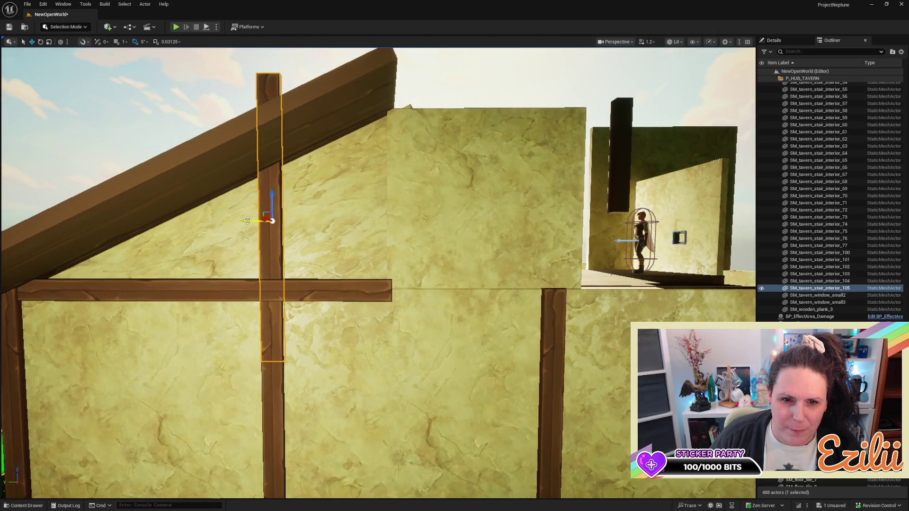
mouse_move(243, 221)
left_mouse_down()
mouse_move(360, 225)
mouse_move(409, 130)
left_mouse_up()
key("f")
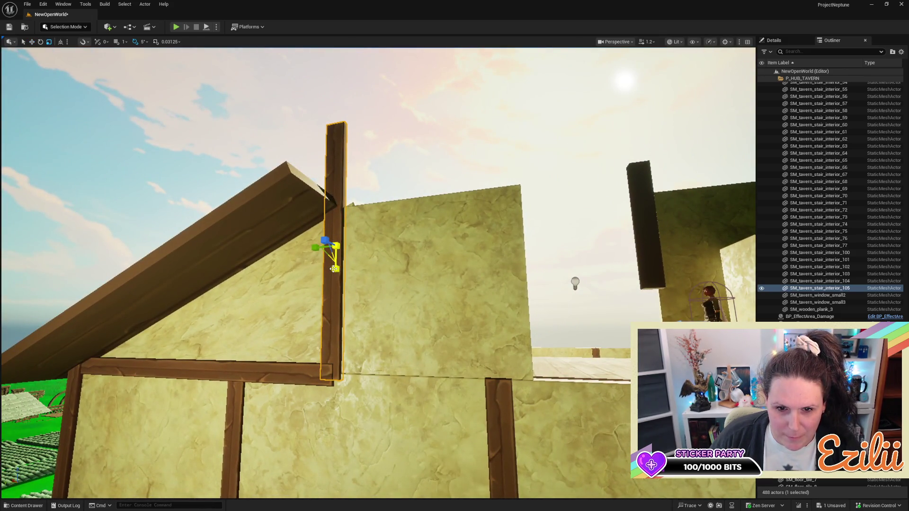
left_click_drag(334, 269, 334, 266)
key("w")
scroll(339, 224, "down", 1)
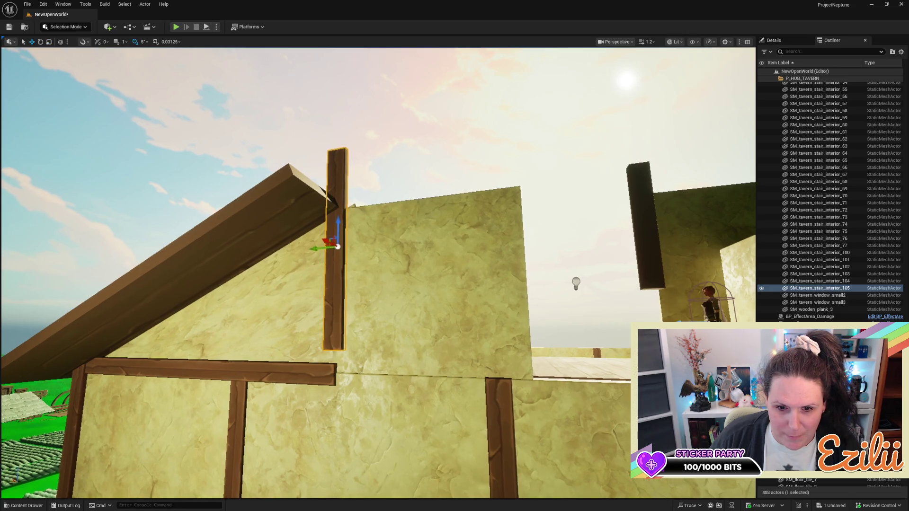
left_click_drag(341, 221, 339, 240)
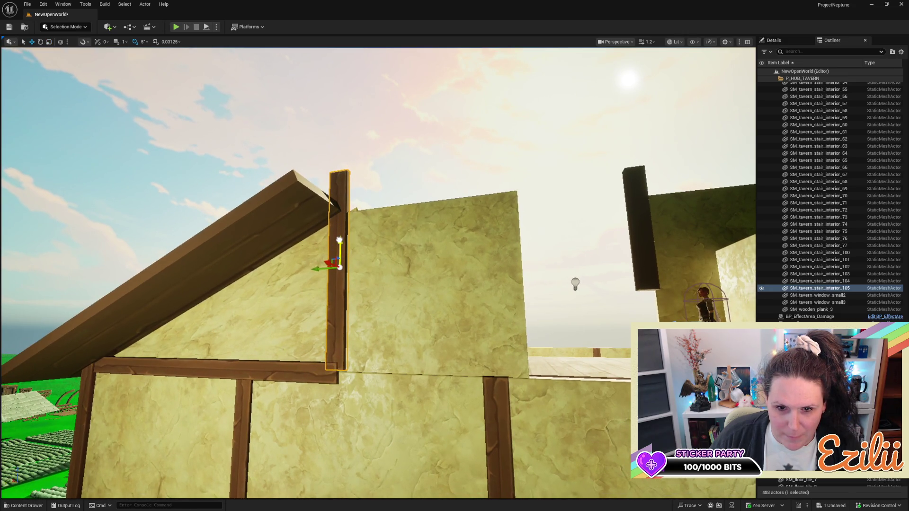
Using local axes, trim the stud to fit under the roof and seat it on the header
key("ctrl+grave")
left_click_drag(340, 292, 340, 286)
left_click_drag(340, 244, 338, 261)
key("ctrl+grave")
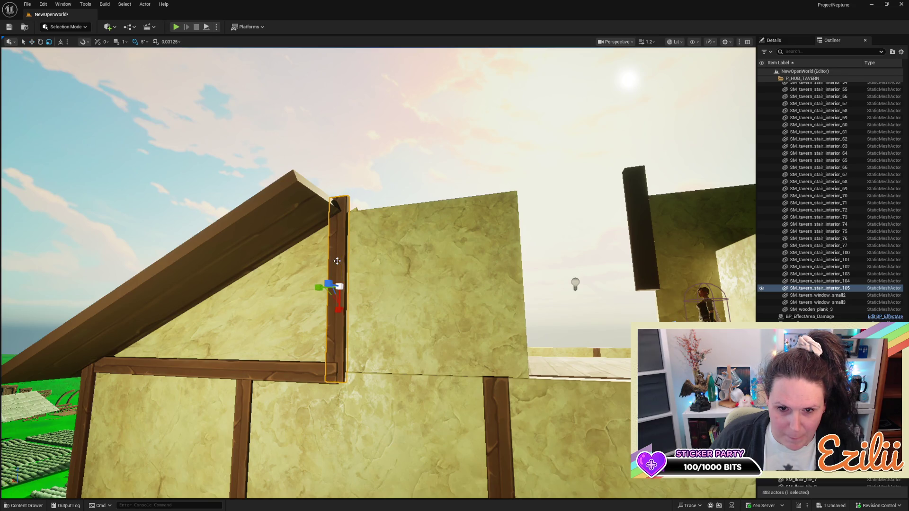
left_click_drag(339, 309, 341, 308)
key("w")
left_click_drag(340, 264, 340, 267)
scroll(240, 249, "up", 3)
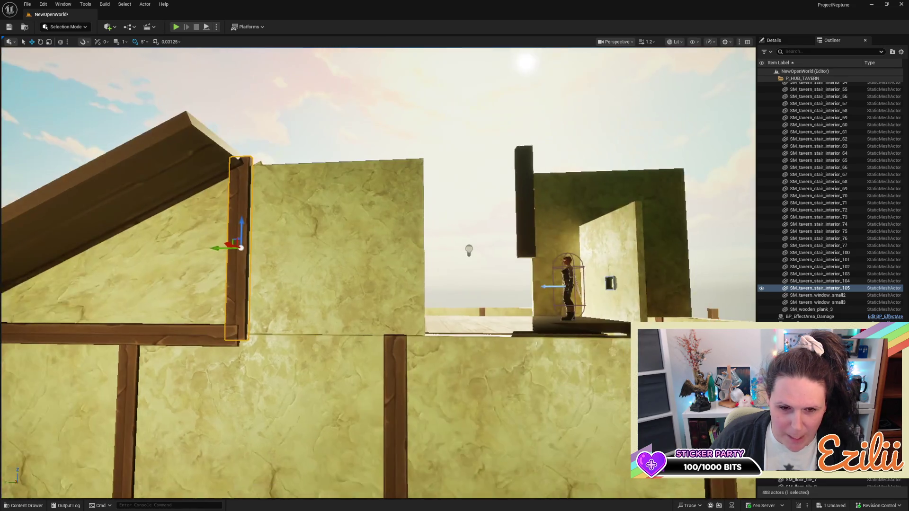
left_click(242, 303)
scroll(242, 303, "down", 5)
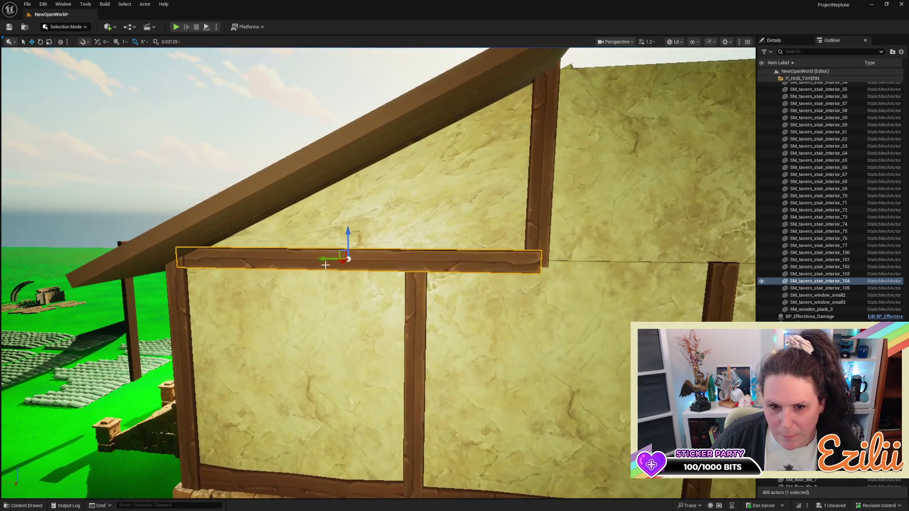
Shorten the header plank and nudge it slightly left
key("r")
mouse_move(371, 260)
left_mouse_down()
mouse_move(275, 258)
mouse_move(324, 259)
left_mouse_up()
key("w")
key("r")
key("w")
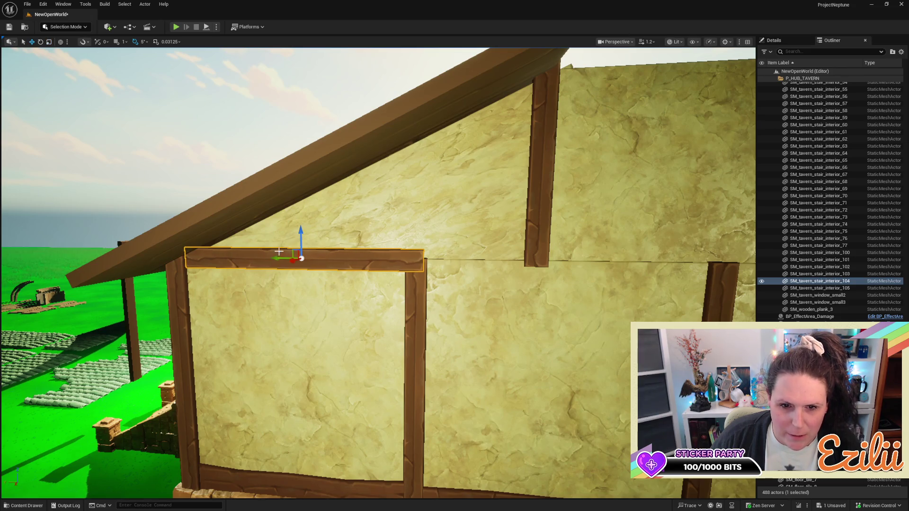
left_click_drag(274, 257, 268, 260)
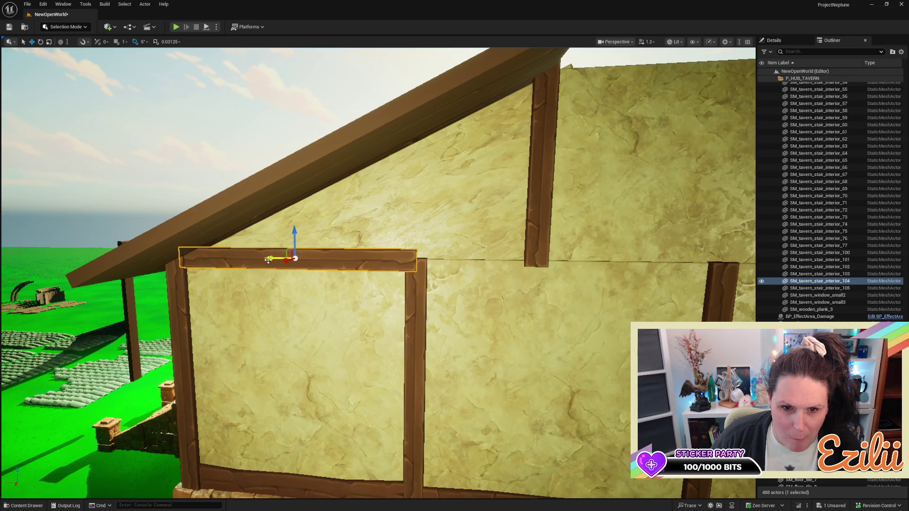
Copy the plank to the right along the wall and lengthen the copy
mouse_move(270, 258)
left_mouse_down("alt")
mouse_move(524, 284)
mouse_move(519, 290)
left_mouse_up("alt")
key("r")
mouse_move(575, 262)
left_mouse_down()
mouse_move(532, 260)
mouse_move(543, 259)
left_mouse_up()
key("e")
key("w")
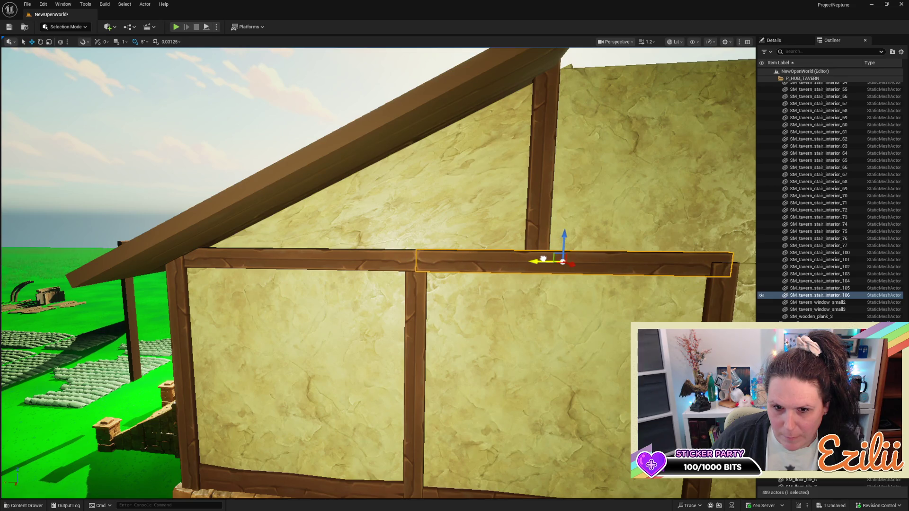
Select both planks together and shift them left to close the overlap
key("d")
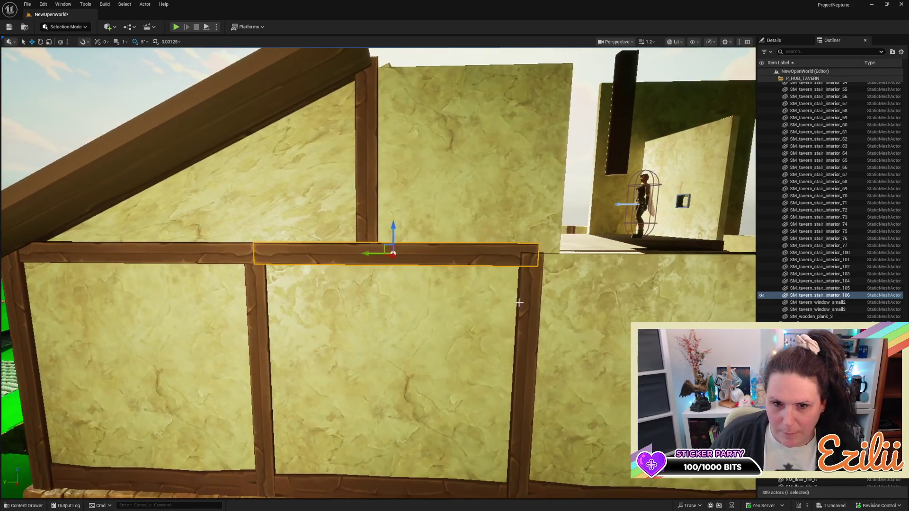
key("a")
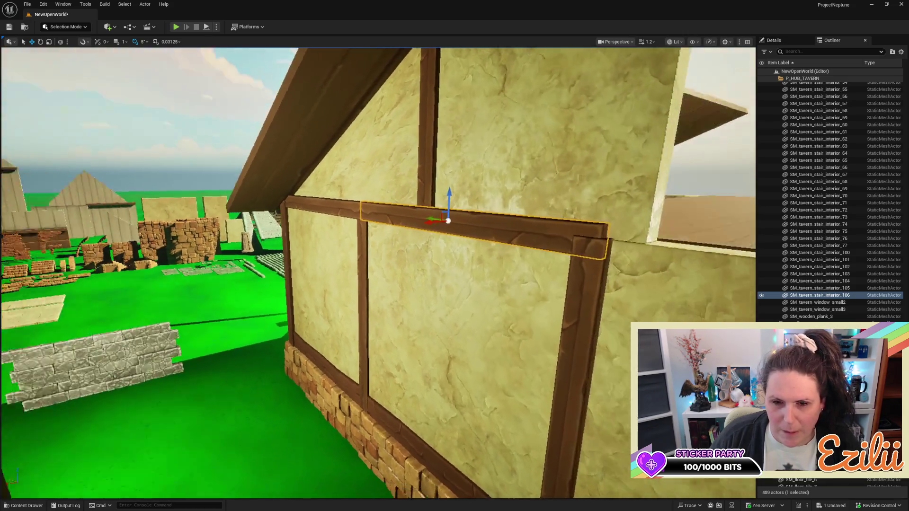
key("a")
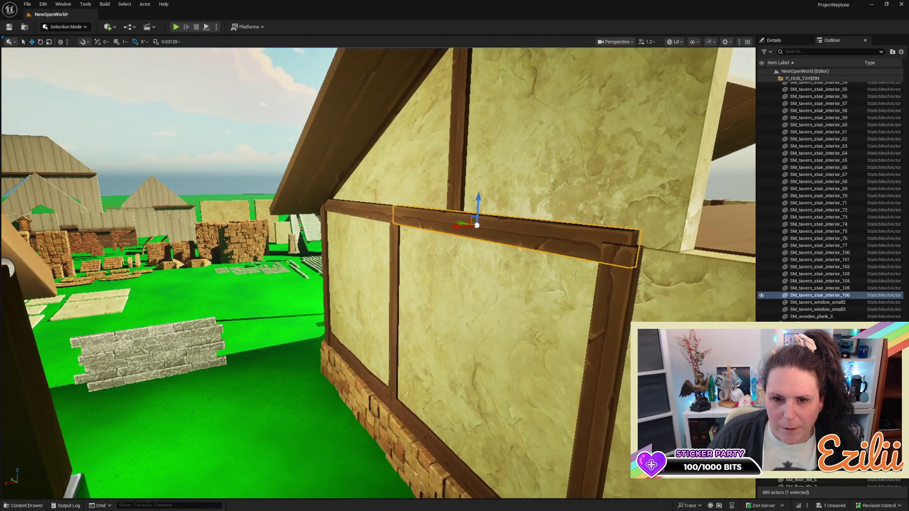
left_click(376, 212, "ctrl")
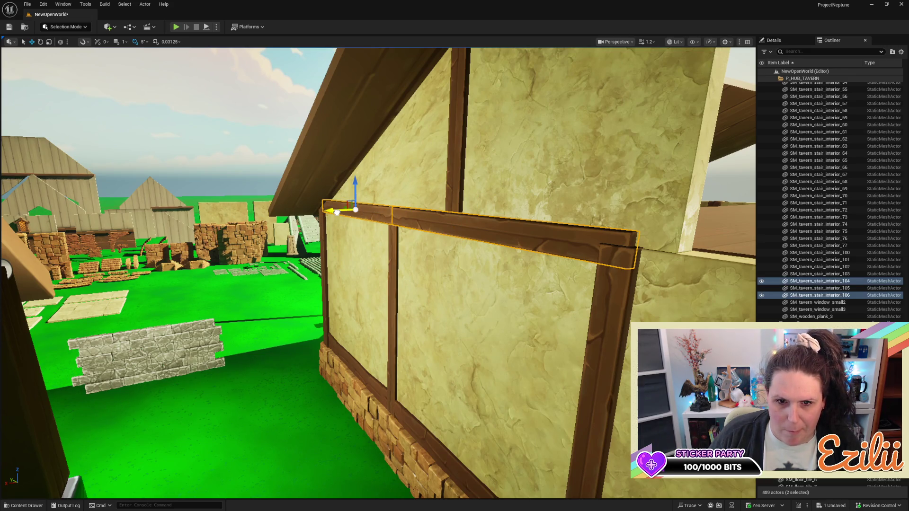
left_click_drag(336, 213, 335, 214)
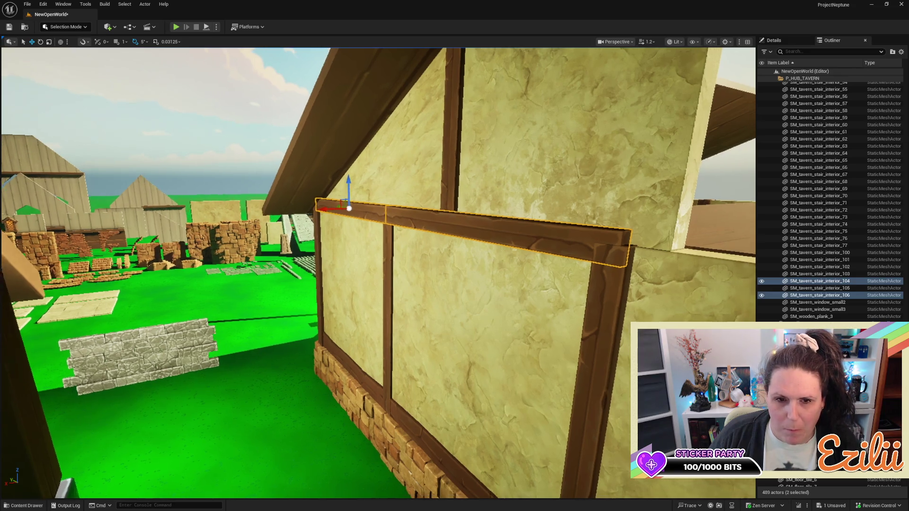
key("w")
key("w")
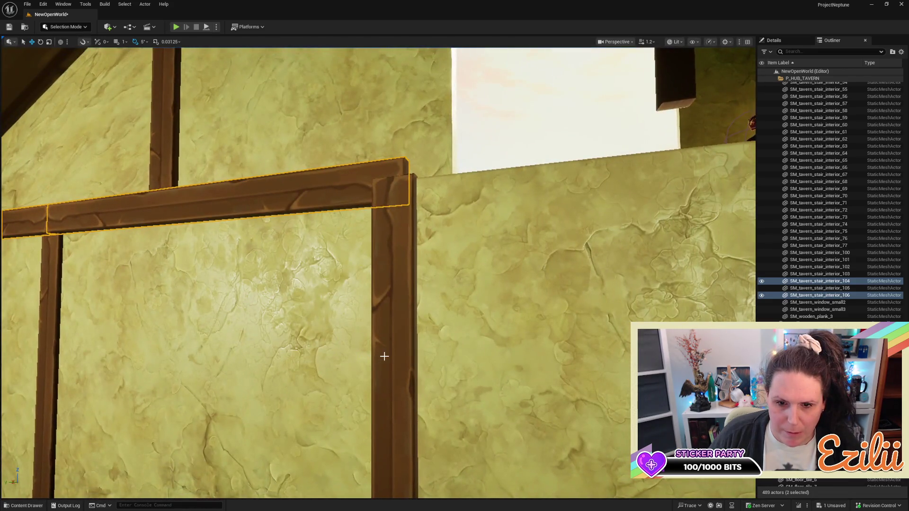
Nudge the vertical timber post right so it stands under the beam's end
left_click(384, 356)
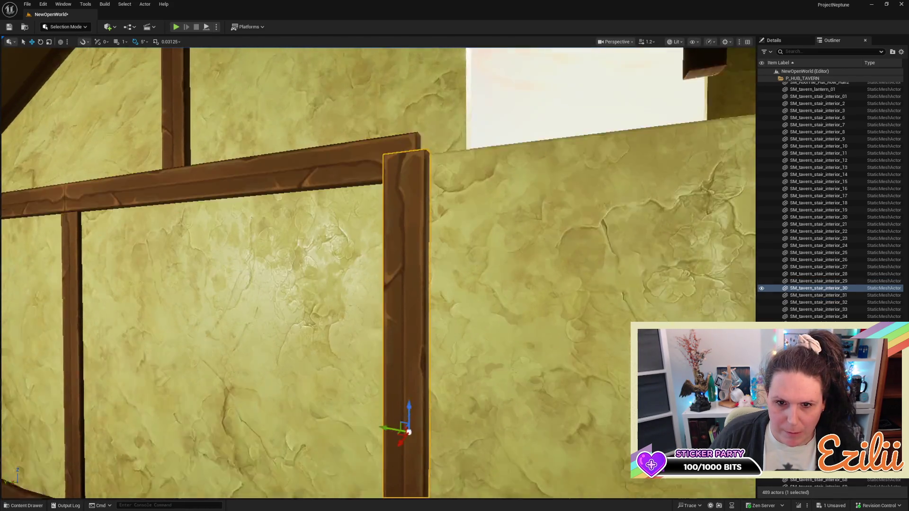
left_click_drag(302, 213, 330, 251)
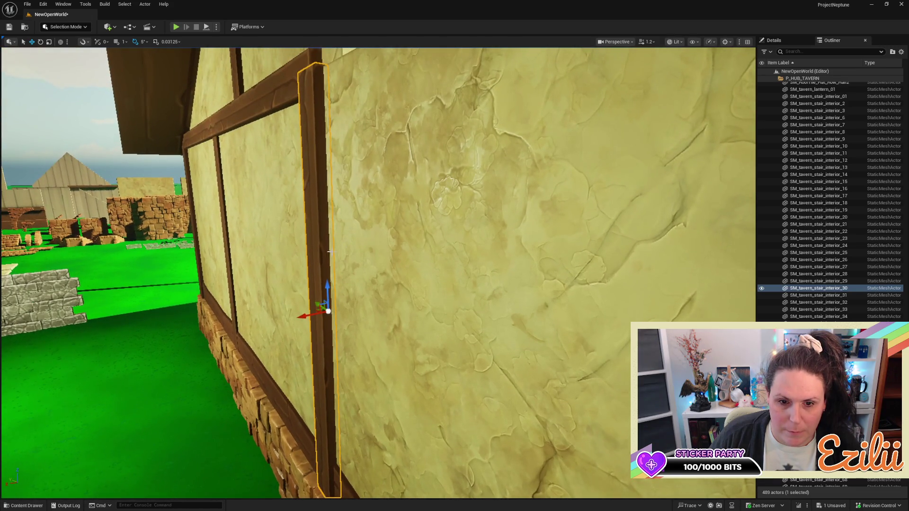
mouse_move(312, 317)
left_mouse_down()
mouse_move(317, 340)
mouse_move(293, 374)
left_mouse_up()
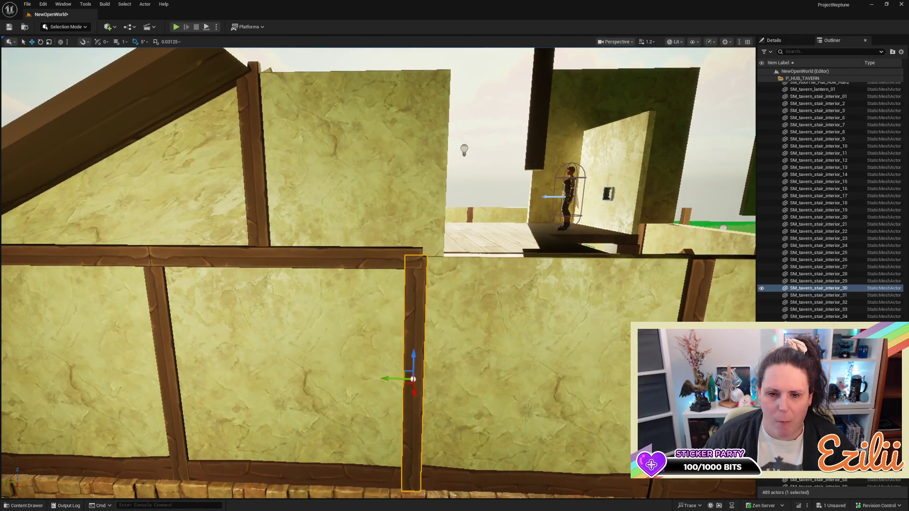
Copy the horizontal beam to the right and shorten the copy to fit
left_click(325, 260)
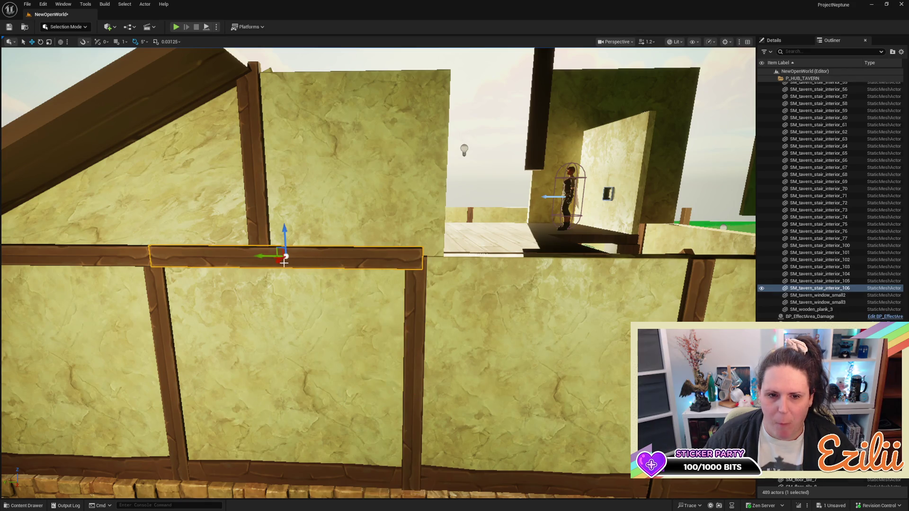
mouse_move(265, 255)
left_mouse_down()
mouse_move(545, 243)
mouse_move(535, 244)
left_mouse_up()
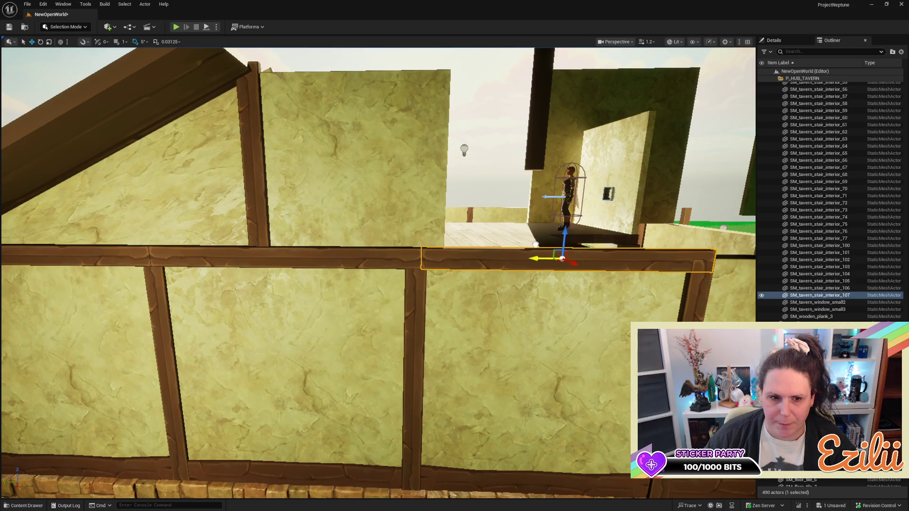
left_click_drag(489, 335, 373, 335)
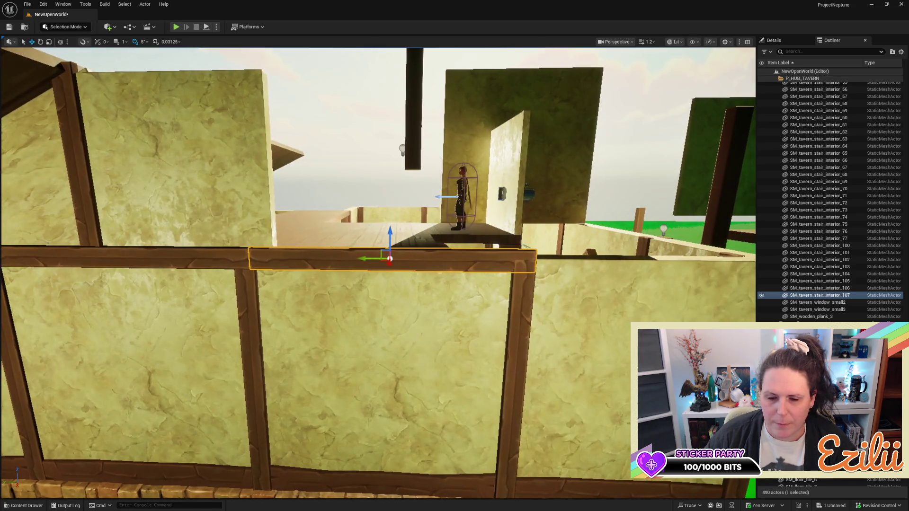
key("r")
mouse_move(414, 262)
left_mouse_down()
mouse_move(361, 258)
mouse_move(400, 257)
left_mouse_up()
key("w")
key("r")
key("w")
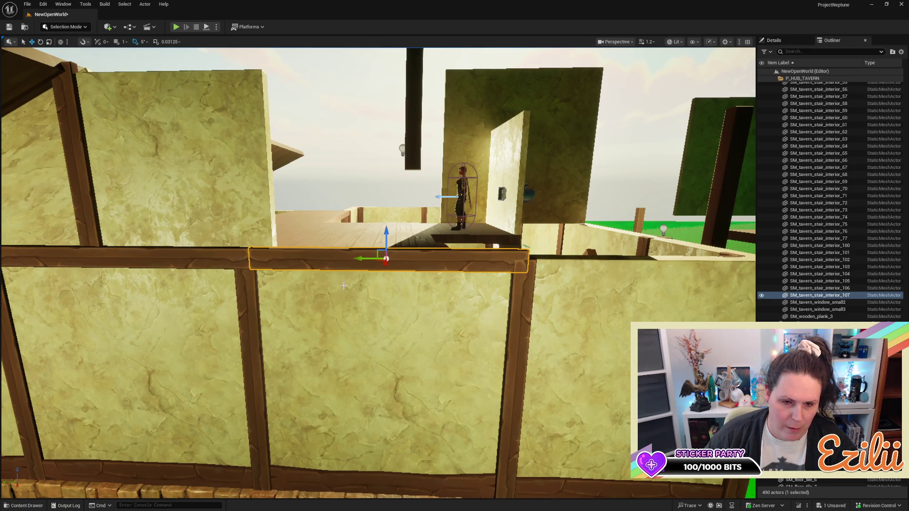
Rotate the left horizontal beam 180 degrees end to end
scroll(357, 258, "up", 3)
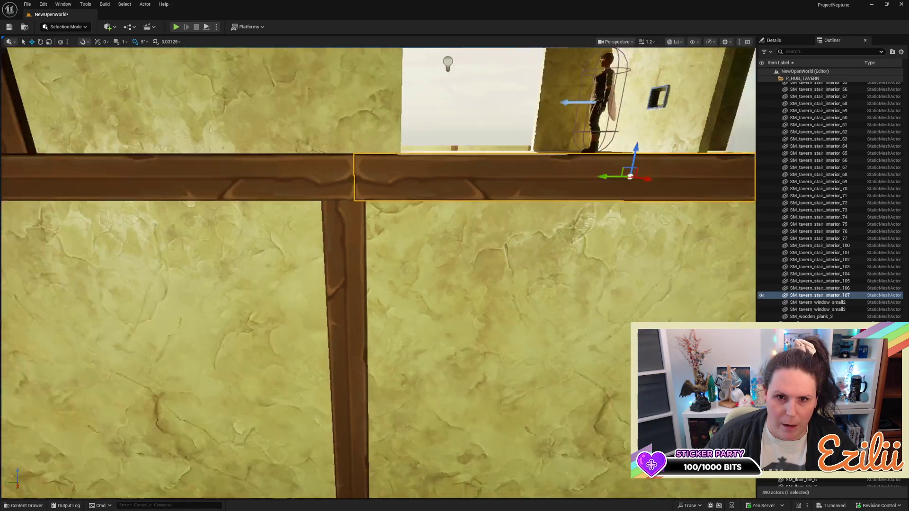
key("Escape")
scroll(438, 267, "down", 4)
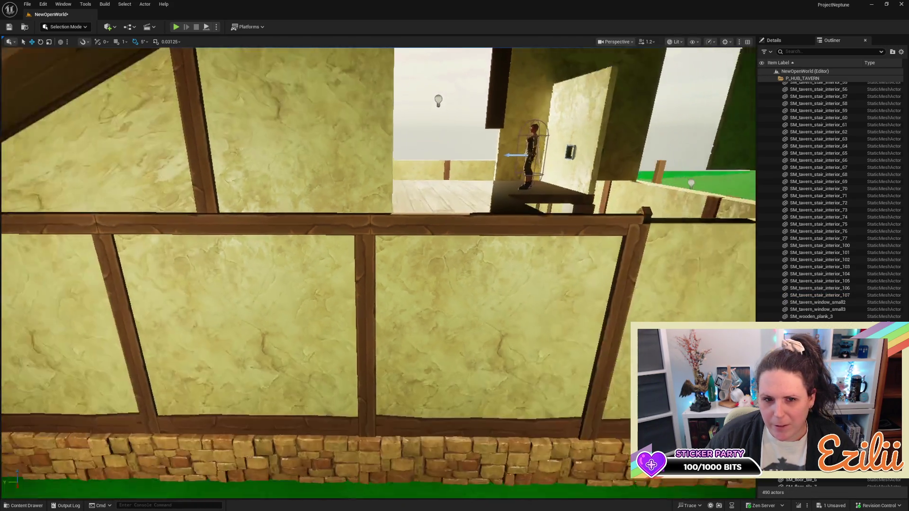
left_click(272, 232)
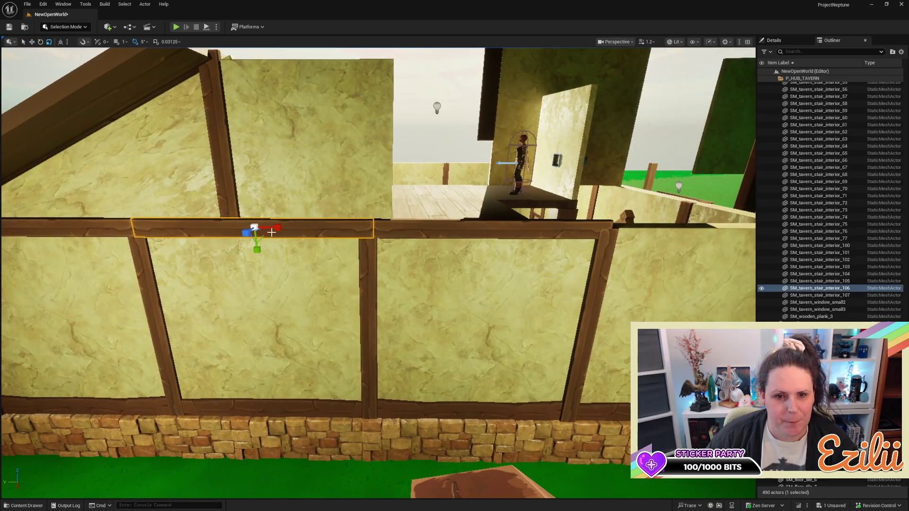
key("e")
mouse_move(280, 202)
left_mouse_down()
mouse_move(294, 242)
mouse_move(252, 269)
mouse_move(259, 271)
mouse_move(182, 227)
left_mouse_up()
Copy the right beam further along the wall toward the far corner
left_click(182, 227)
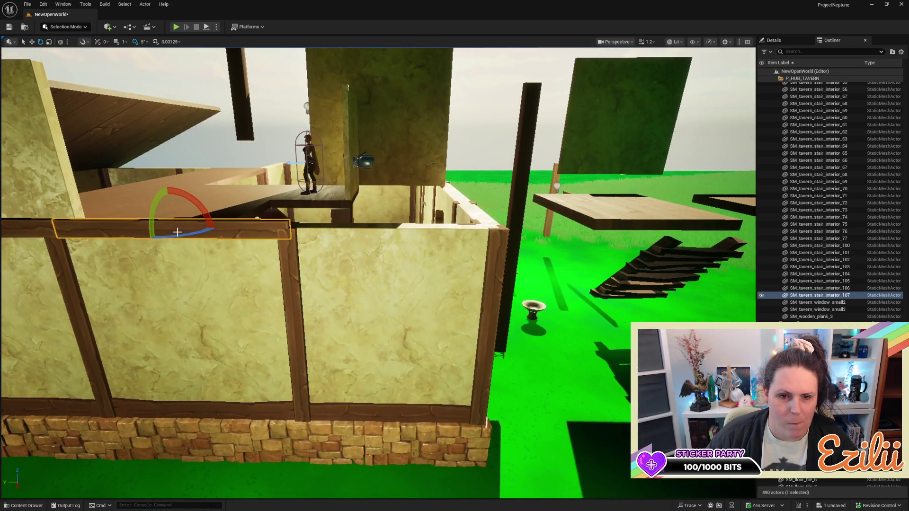
key("w")
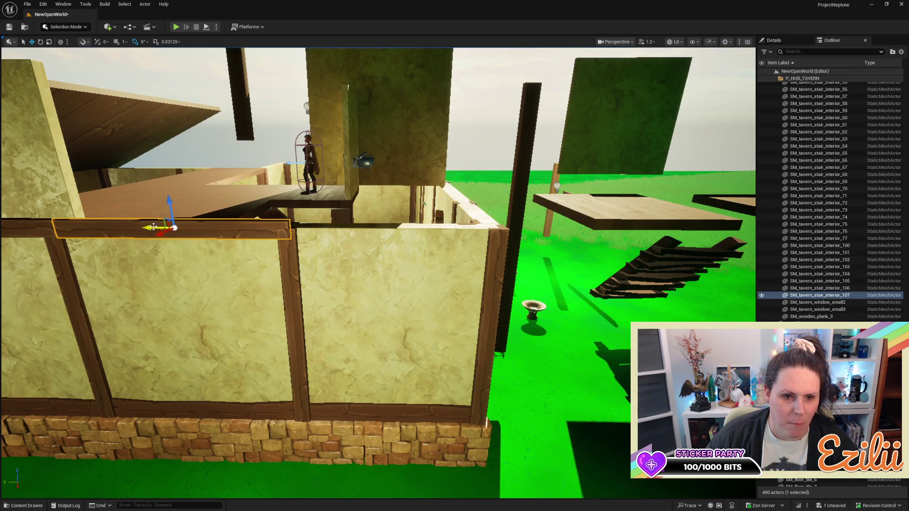
mouse_move(151, 226)
left_mouse_down()
mouse_move(355, 226)
mouse_move(388, 211)
mouse_move(374, 215)
mouse_move(388, 237)
mouse_move(378, 222)
left_mouse_up()
key("e")
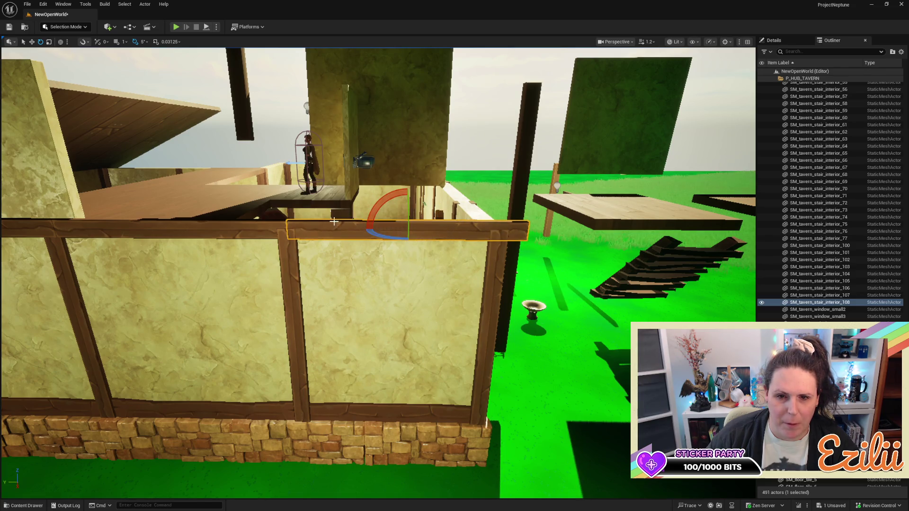
Raise the triangular plaster gable panel flush under the roof beam and shift it slightly left
key("w")
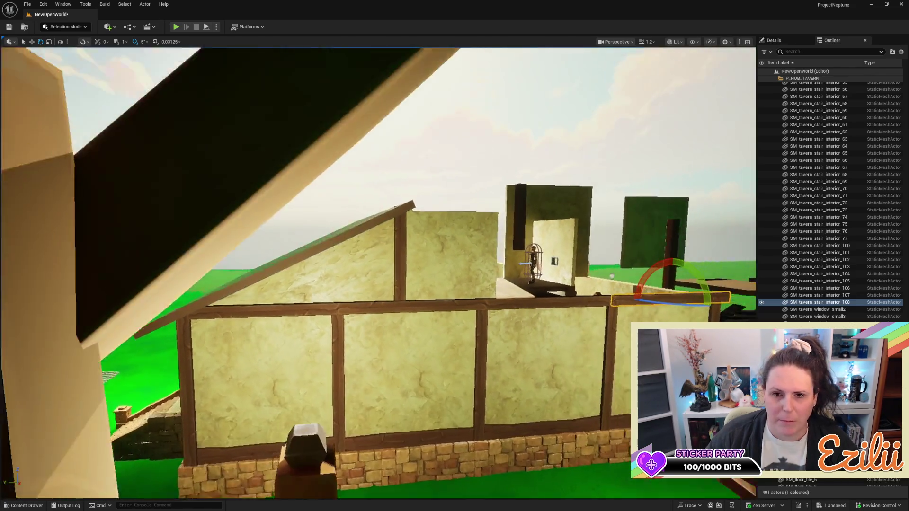
key("s")
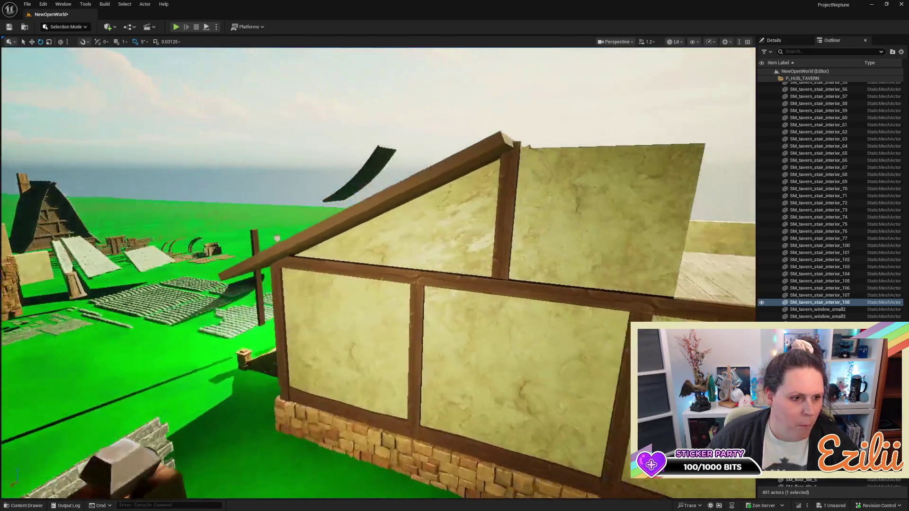
key("w")
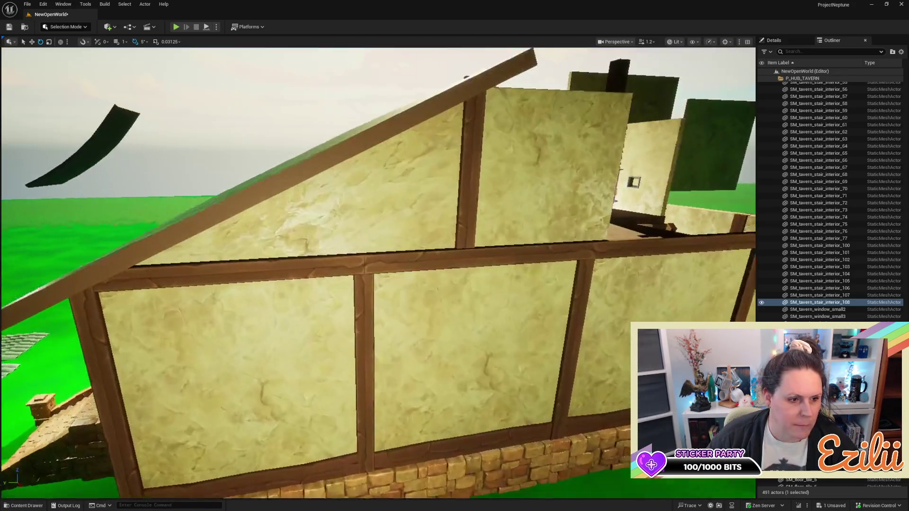
left_click(302, 257)
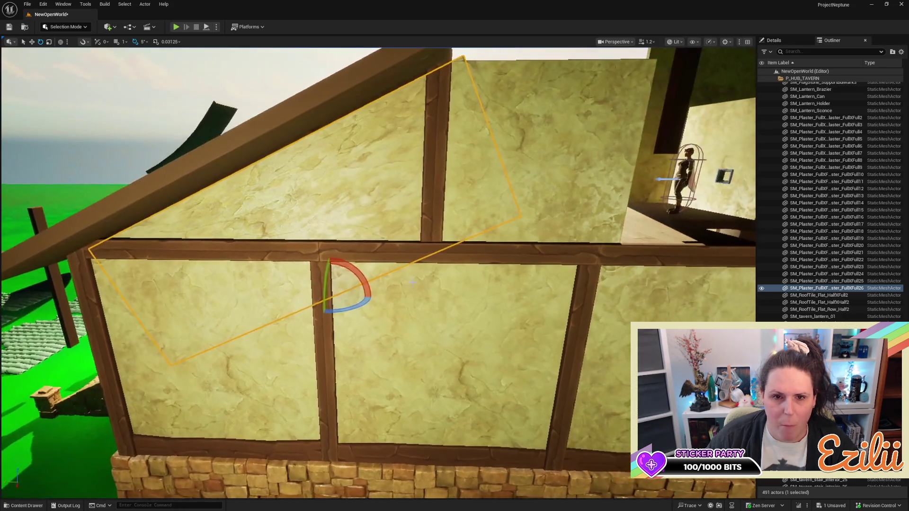
mouse_move(326, 272)
left_mouse_down()
mouse_move(327, 170)
mouse_move(242, 170)
mouse_move(242, 137)
mouse_move(256, 180)
mouse_move(227, 189)
mouse_move(227, 218)
mouse_move(218, 171)
mouse_move(239, 185)
left_mouse_up()
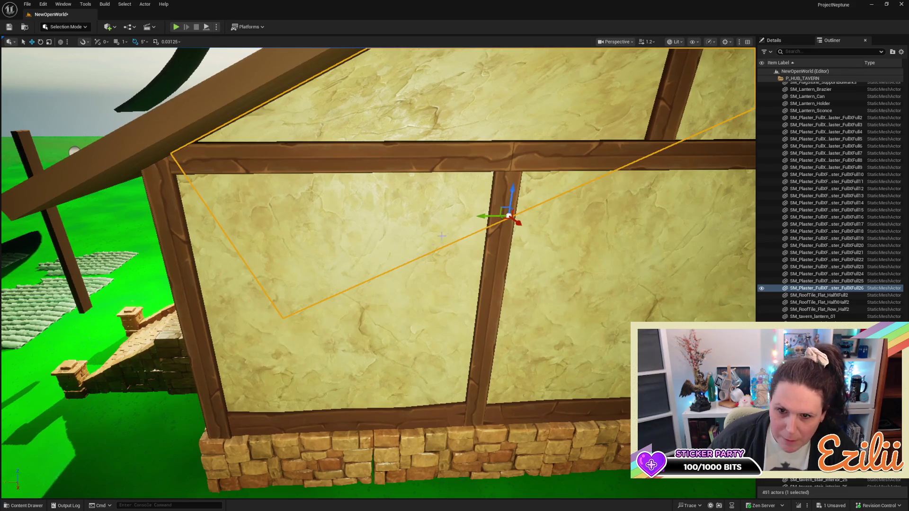
left_click_drag(483, 215, 477, 217)
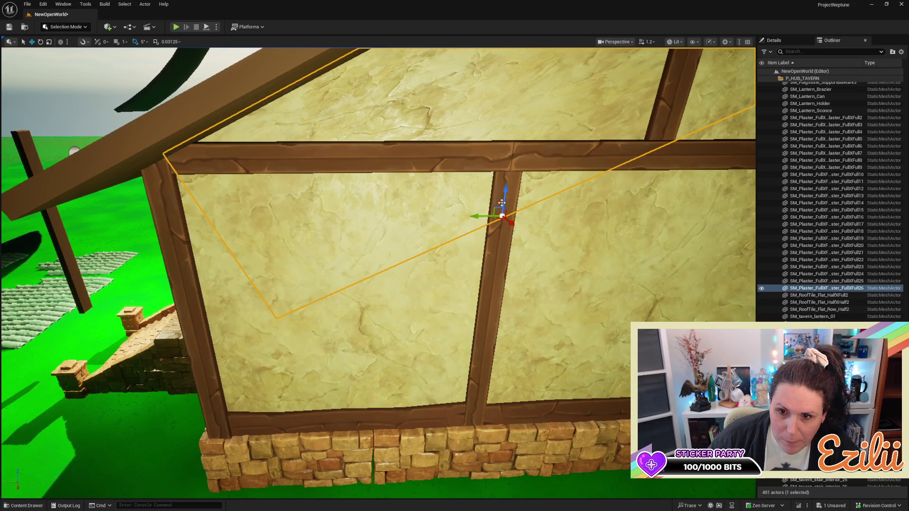
mouse_move(379, 237)
left_mouse_down()
mouse_move(378, 249)
mouse_move(341, 260)
mouse_move(346, 243)
left_mouse_up()
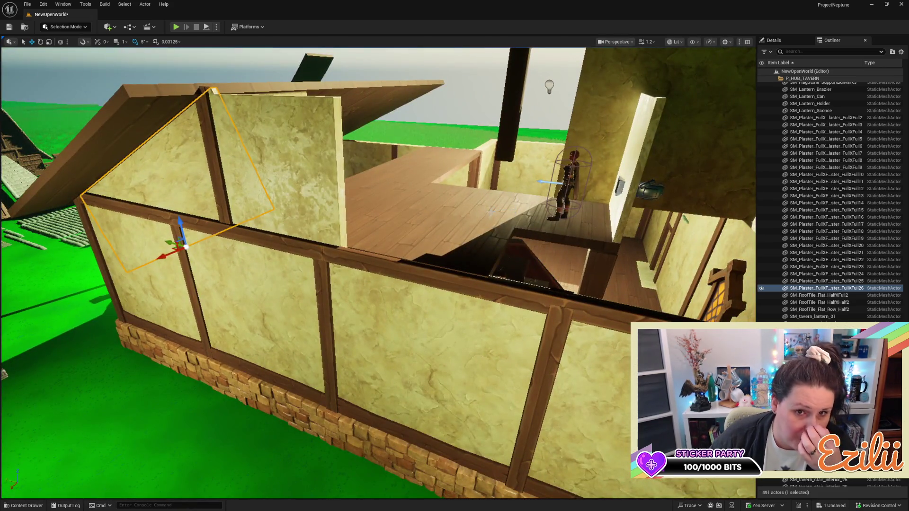
mouse_move(415, 221)
left_mouse_down()
mouse_move(416, 211)
mouse_move(390, 198)
left_mouse_up()
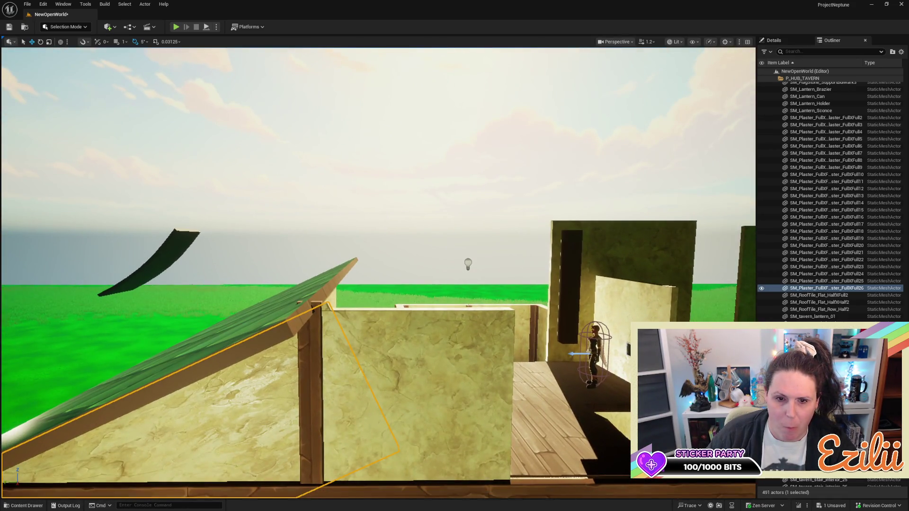
key("e")
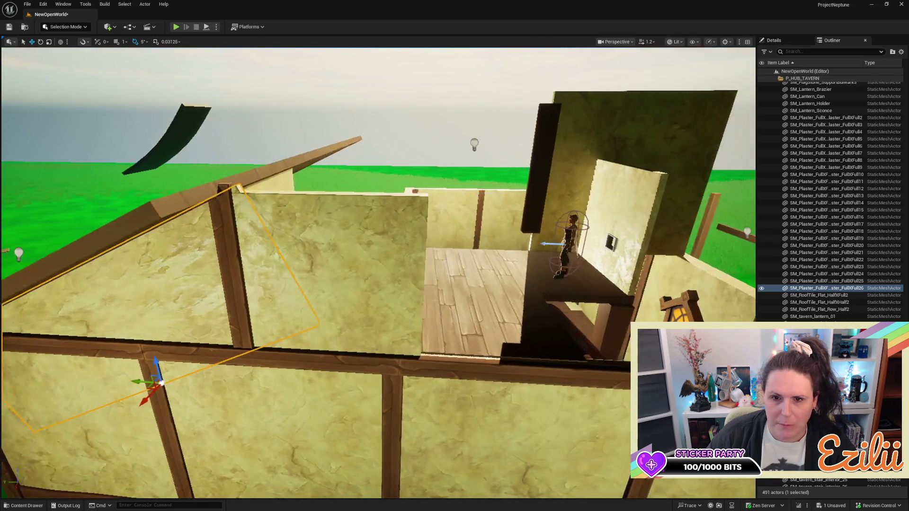
key("d")
key("s")
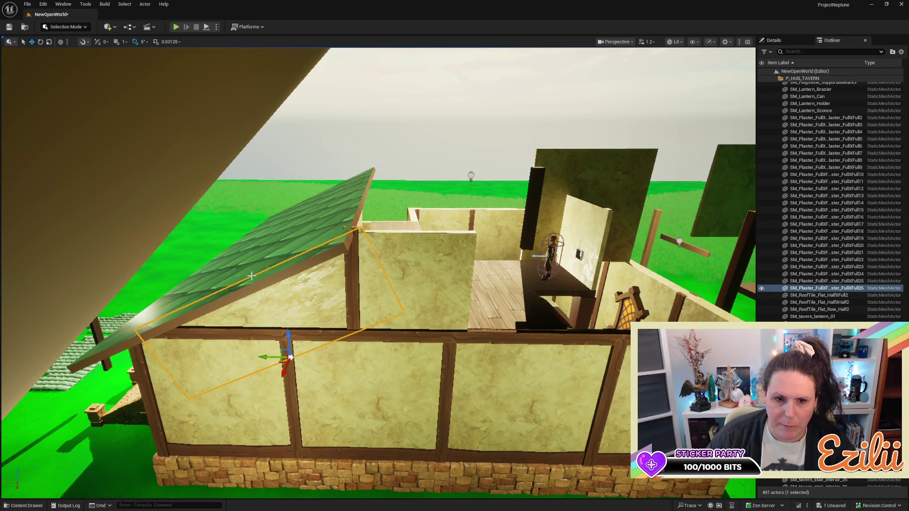
Scale the green tile roof panel longer so it extends further back over the tavern
key("s")
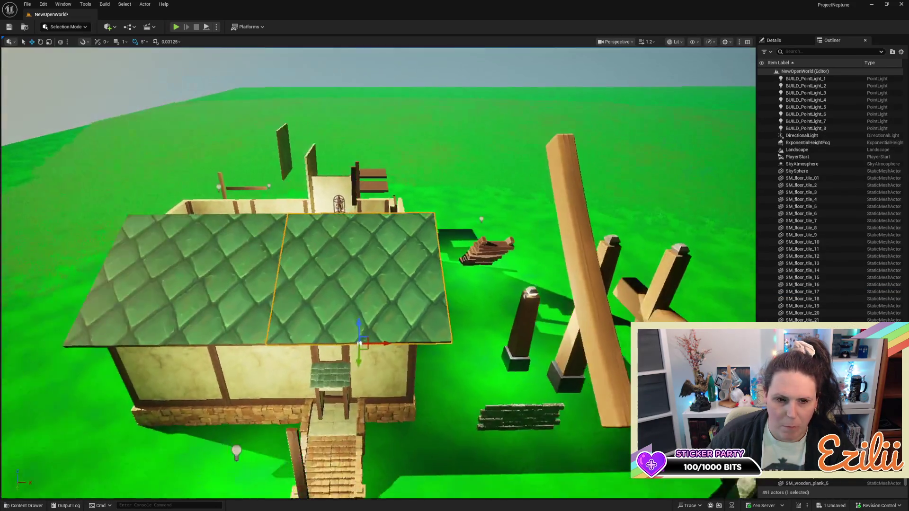
key("a")
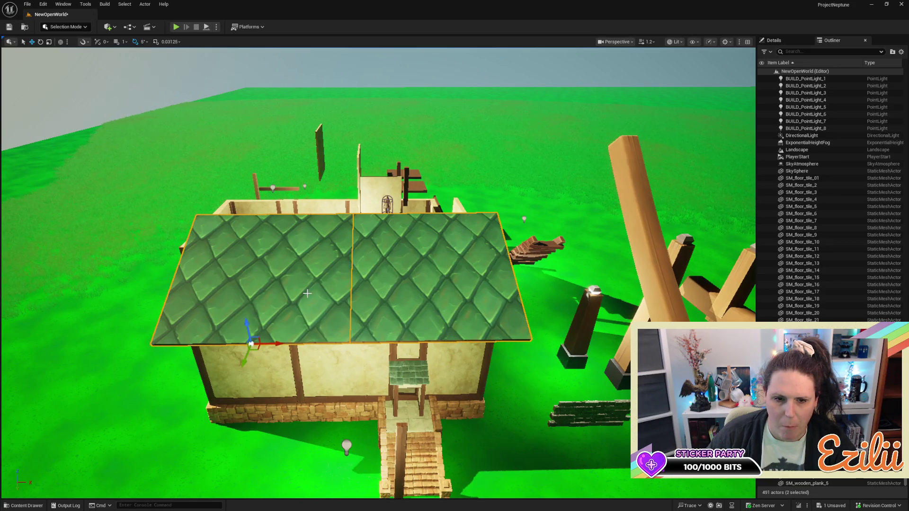
key("r")
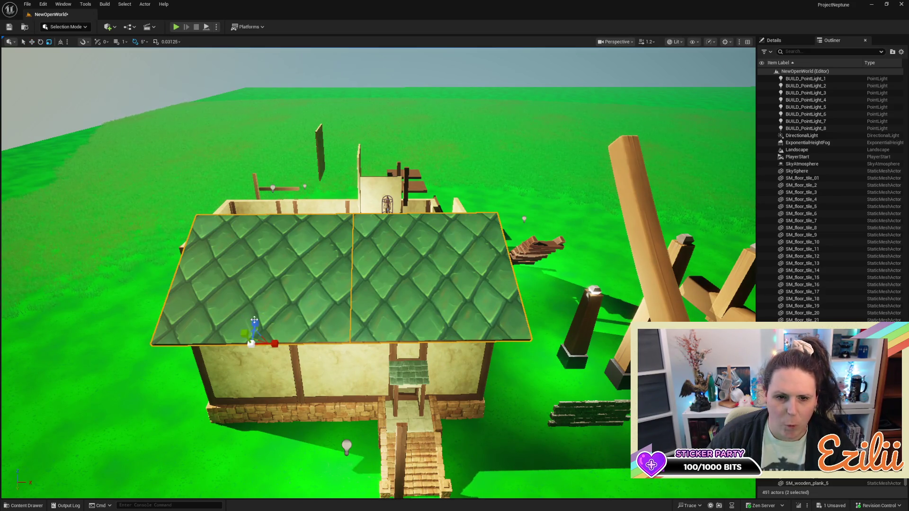
left_click_drag(256, 321, 256, 299)
mouse_move(256, 299)
left_mouse_down()
mouse_move(350, 321)
mouse_move(372, 313)
left_mouse_up()
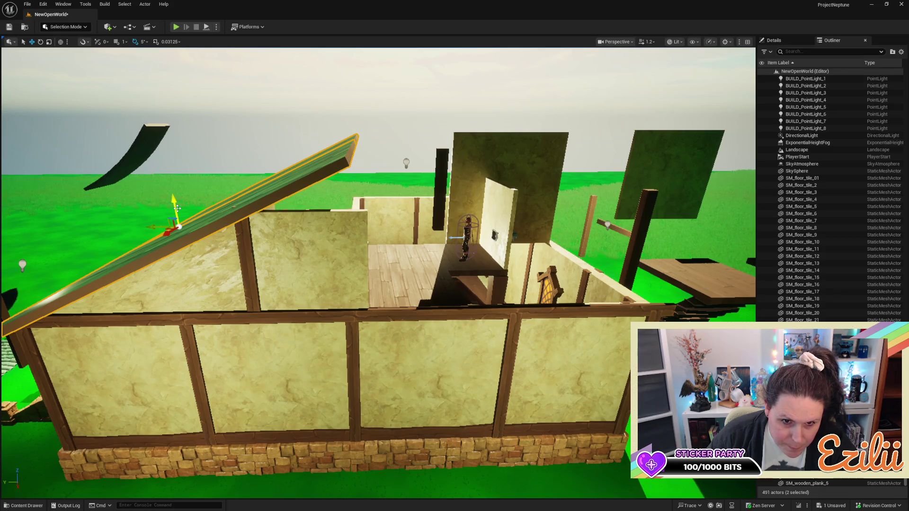
left_click(249, 250)
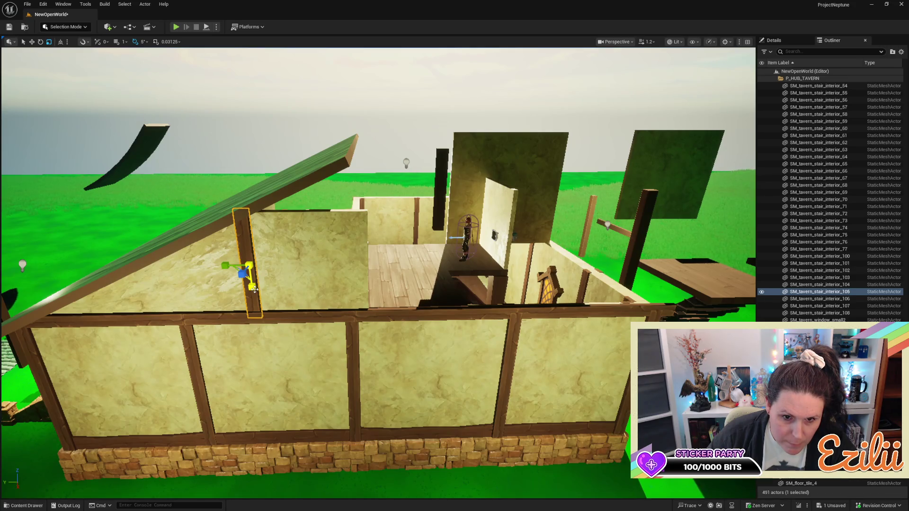
key("Escape")
mouse_move(301, 283)
left_mouse_down()
mouse_move(724, 297)
mouse_move(341, 327)
mouse_move(369, 327)
left_mouse_up()
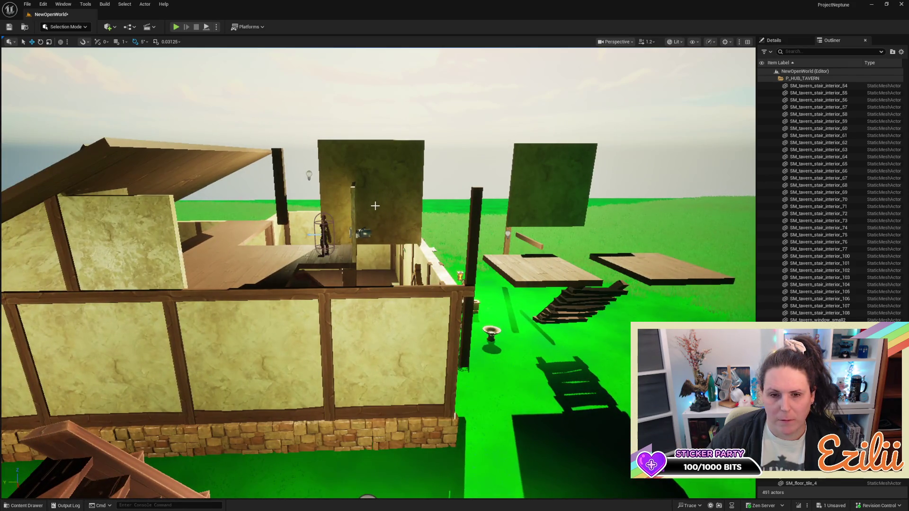
Duplicate the thin vertical plaster strip and place the copy just to its right
left_click(375, 206)
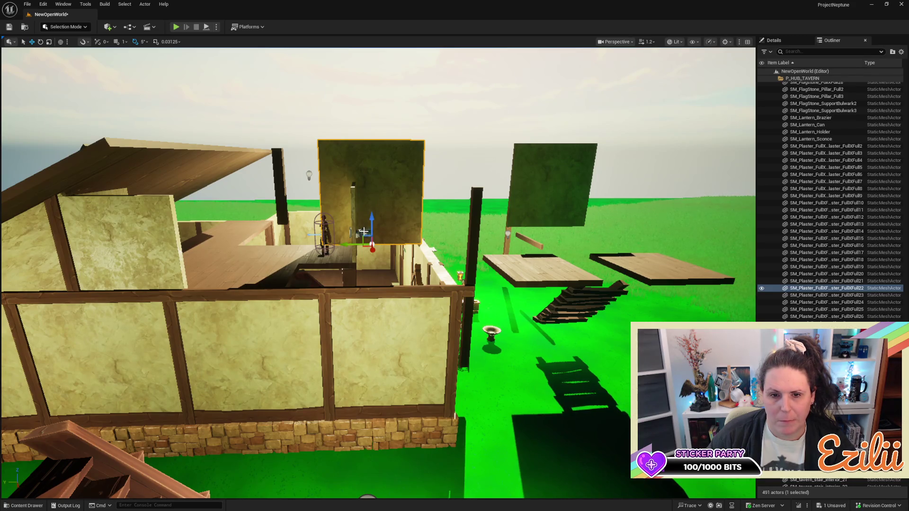
left_click(350, 243)
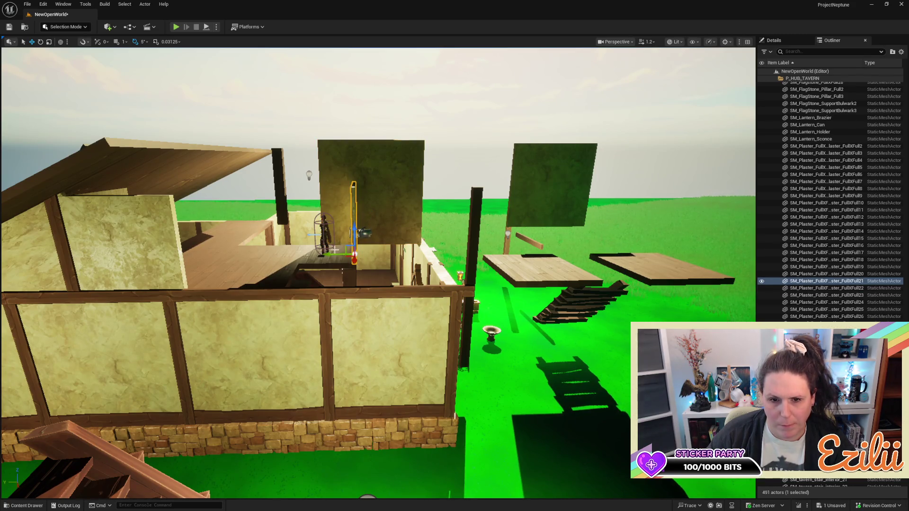
left_click_drag(330, 254, 349, 254, "alt")
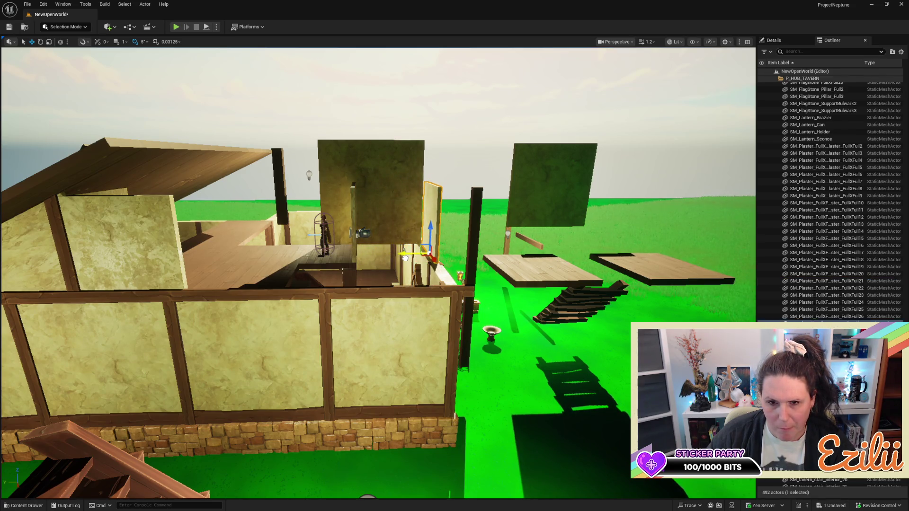
scroll(393, 261, "up", 8)
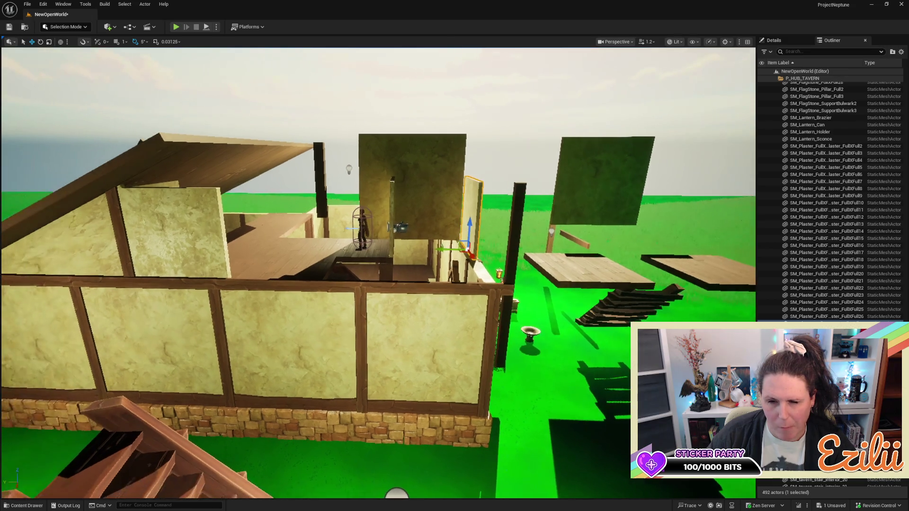
scroll(392, 260, "down", 3)
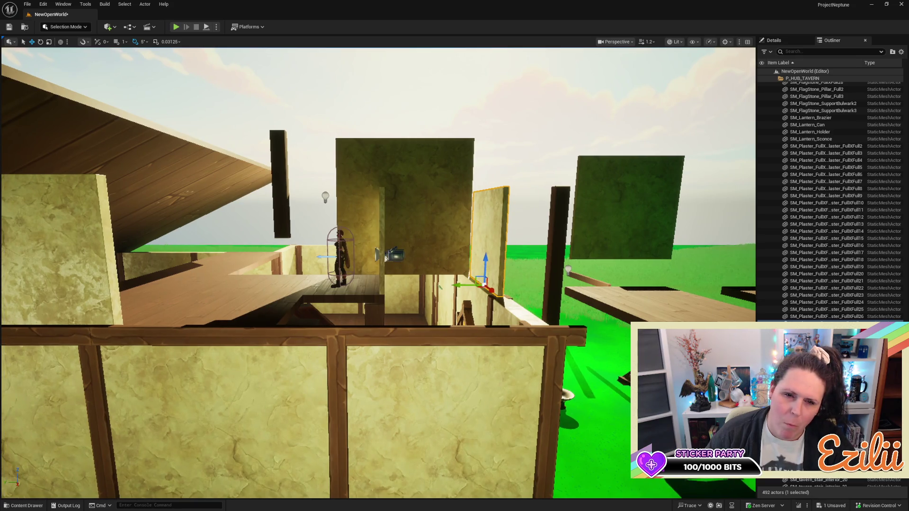
scroll(379, 272, "down", 5)
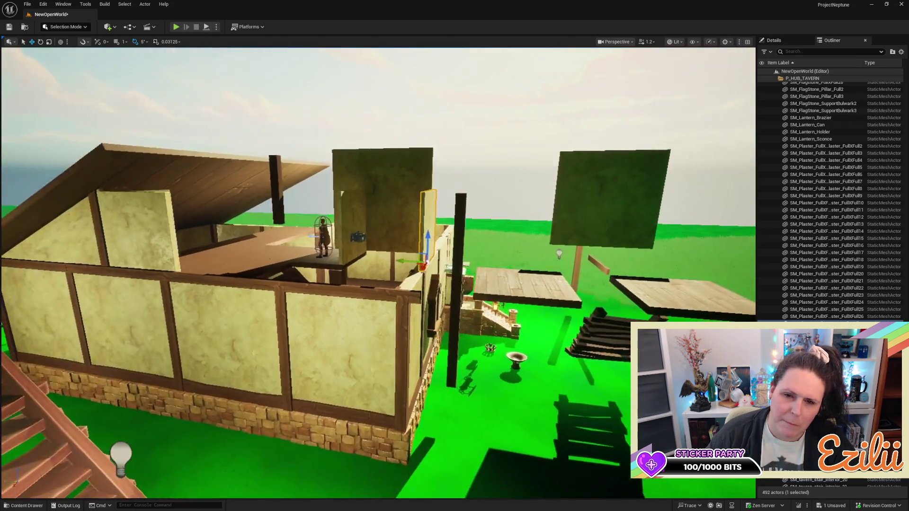
scroll(378, 272, "up", 3)
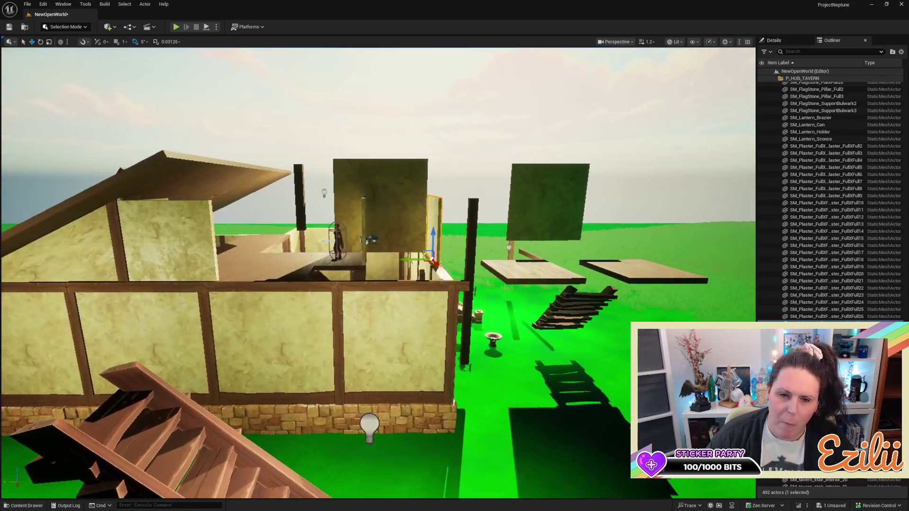
mouse_move(379, 273)
left_mouse_down()
mouse_move(284, 265)
mouse_move(360, 255)
mouse_move(332, 201)
mouse_move(329, 208)
mouse_move(333, 189)
mouse_move(333, 217)
left_mouse_up()
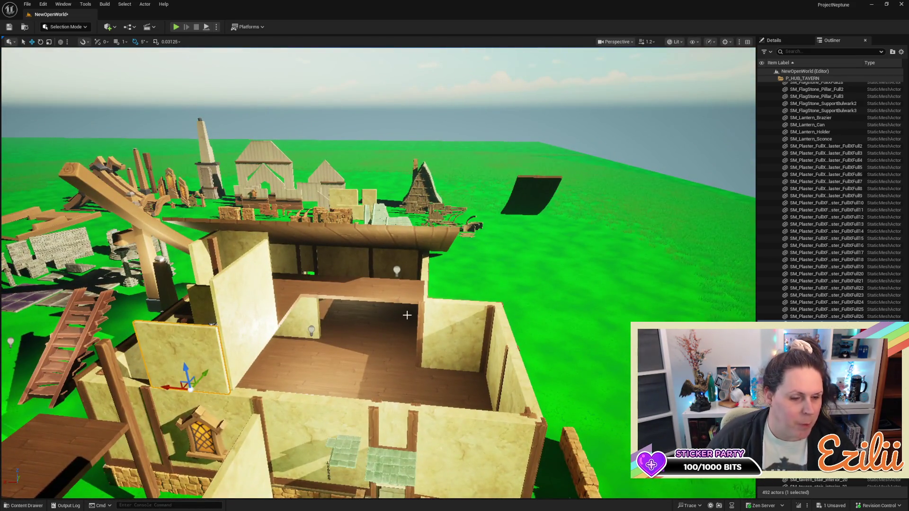
Copy the back roof beam to the right and swing it flat into a green roof panel
left_click(408, 236)
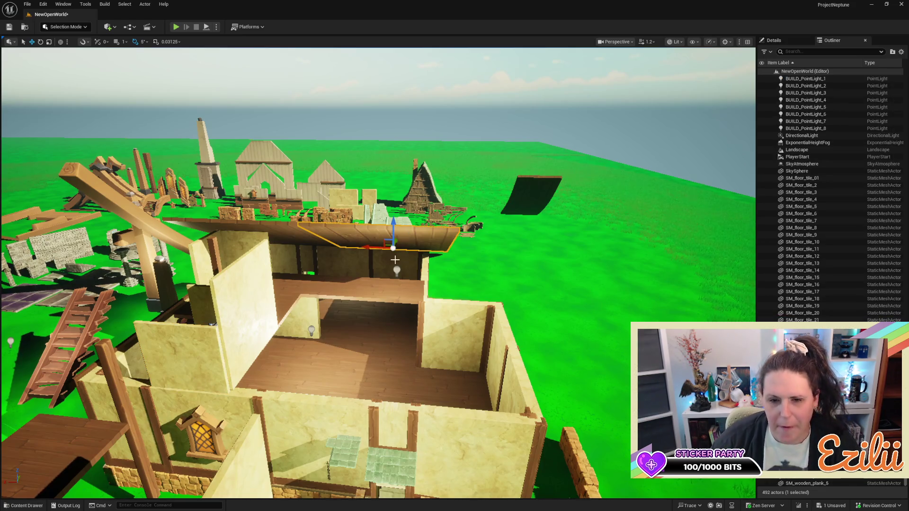
left_click_drag(365, 249, 529, 248)
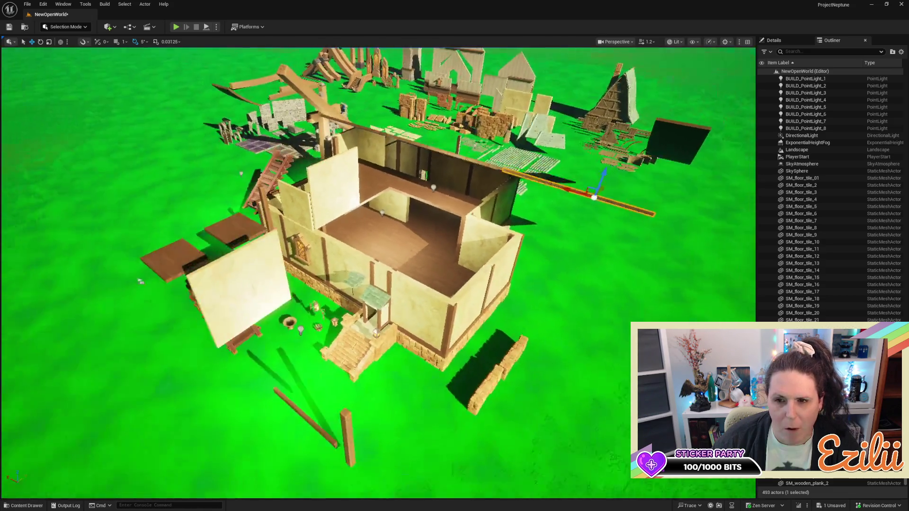
left_click_drag(704, 255, 704, 255)
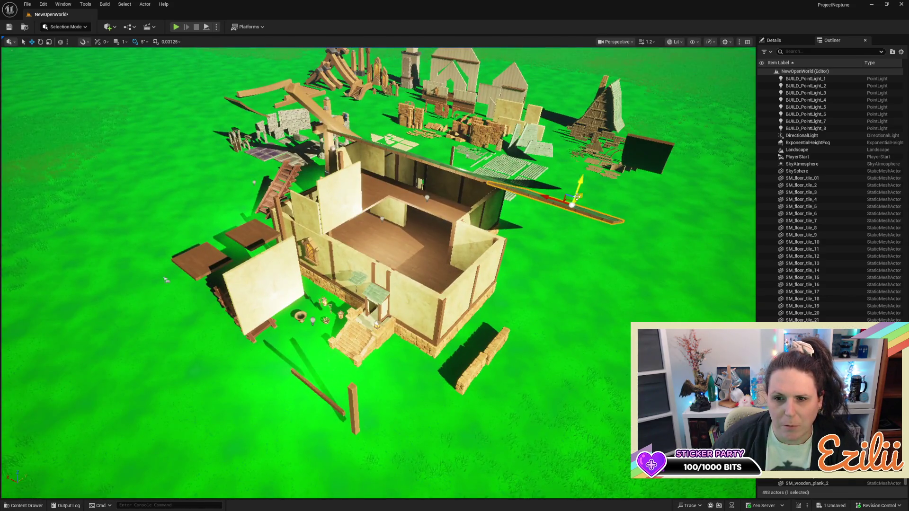
mouse_move(572, 204)
left_mouse_down()
mouse_move(506, 277)
mouse_move(521, 299)
mouse_move(530, 291)
left_mouse_up()
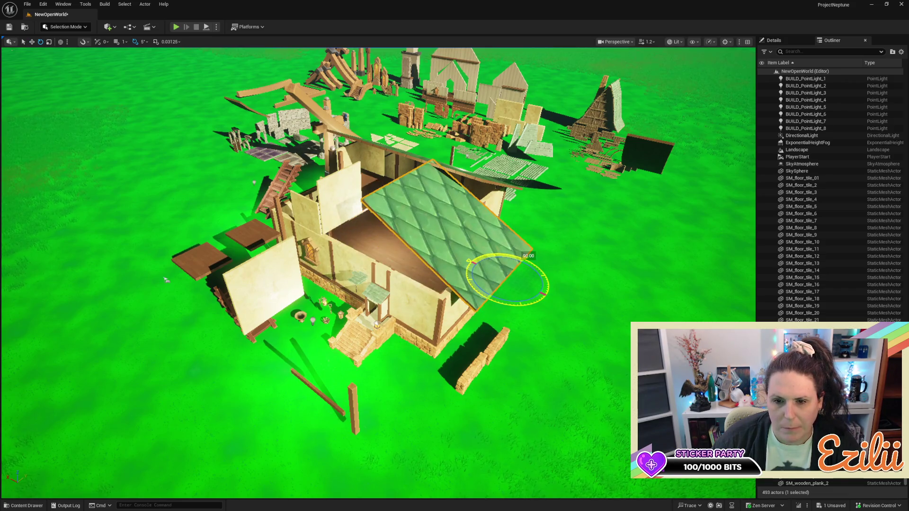
mouse_move(165, 279)
left_mouse_down()
mouse_move(59, 479)
mouse_move(81, 457)
left_mouse_up()
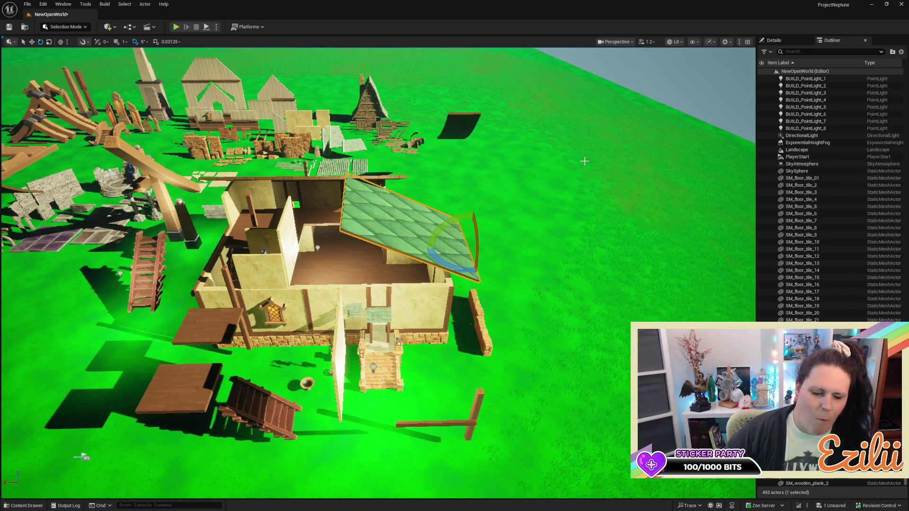
mouse_move(239, 374)
left_mouse_down()
mouse_move(239, 346)
mouse_move(239, 374)
mouse_move(265, 395)
left_mouse_up()
mouse_move(605, 194)
left_mouse_down()
mouse_move(639, 186)
mouse_move(606, 194)
left_mouse_up()
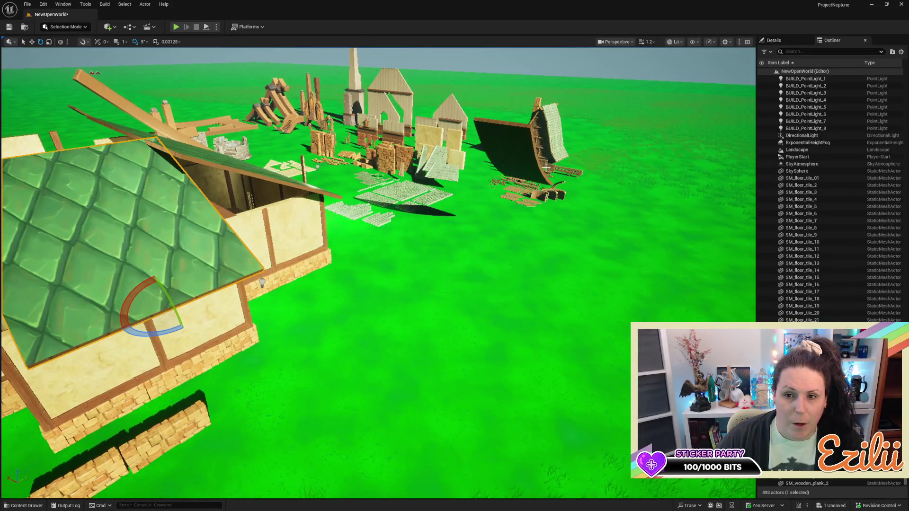
Duplicate the curved roof piece, turn it 90 degrees, and move the flat green panel aside
left_click(545, 168)
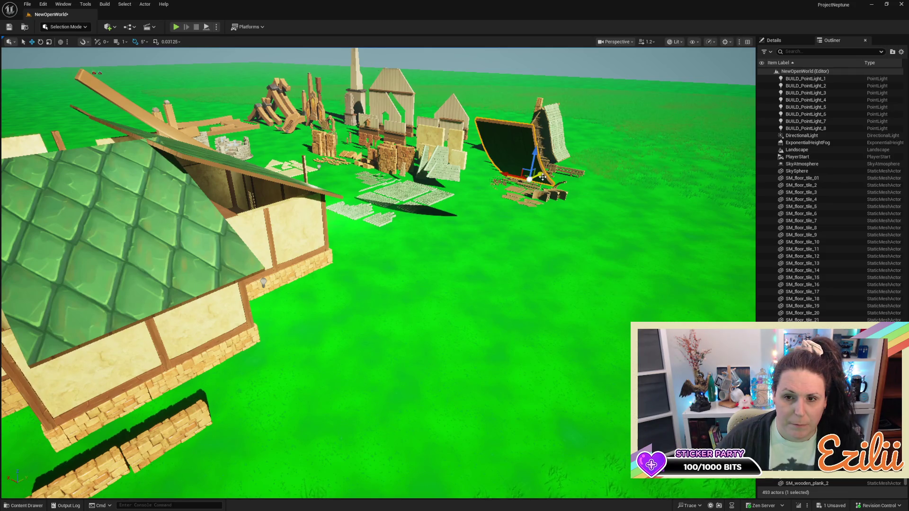
key("ctrl+v")
key("e")
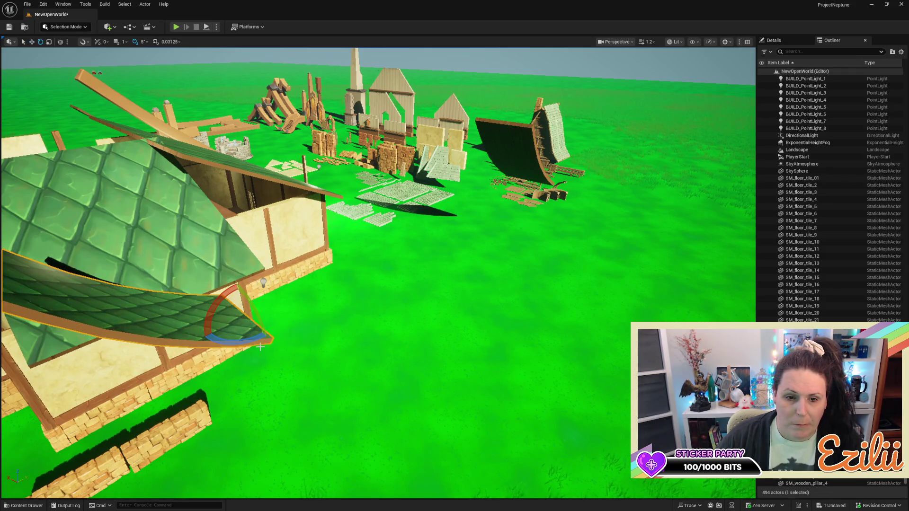
mouse_move(257, 342)
left_mouse_down()
mouse_move(283, 299)
mouse_move(349, 283)
left_mouse_up()
left_click(361, 276)
key("w")
left_click_drag(492, 309, 631, 291)
Move the curved roof piece onto the house and fine-tune it against the side roof edge
left_click(551, 272)
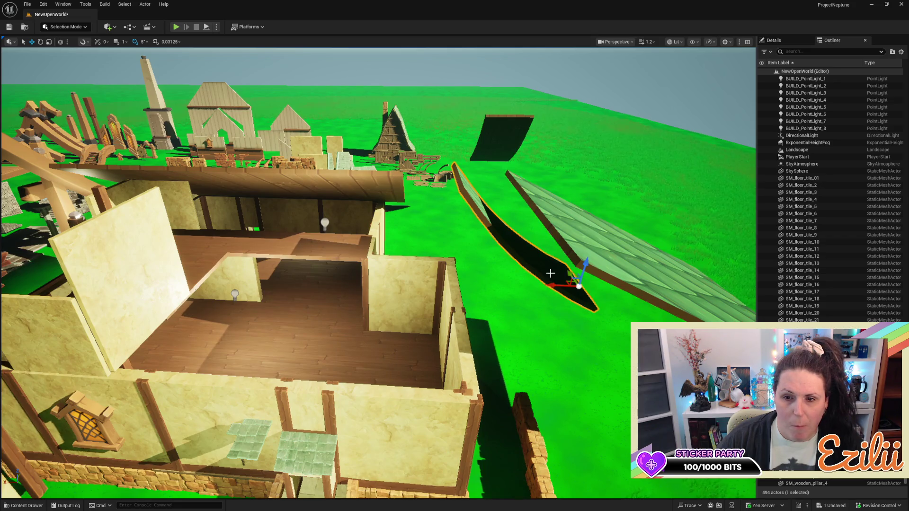
left_click_drag(560, 288, 446, 282)
left_click_drag(495, 342, 495, 342)
left_click_drag(244, 228, 257, 253)
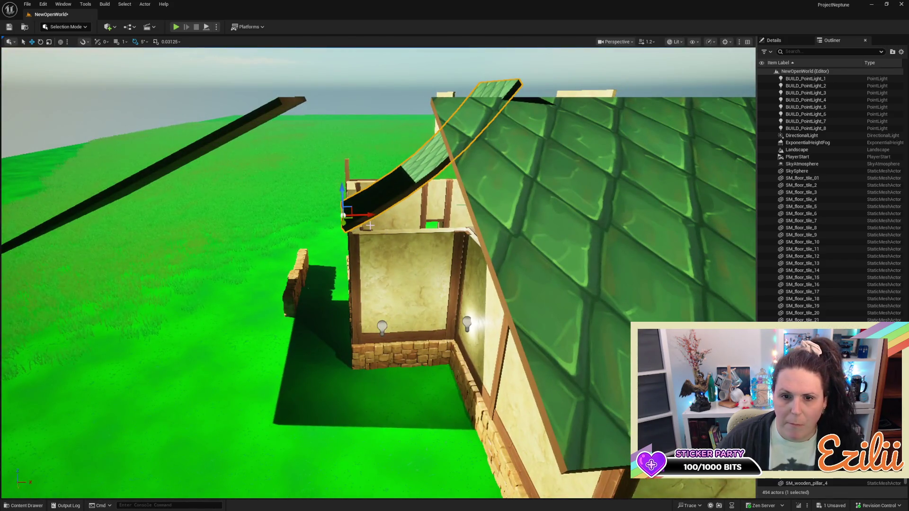
left_click_drag(371, 216, 317, 221)
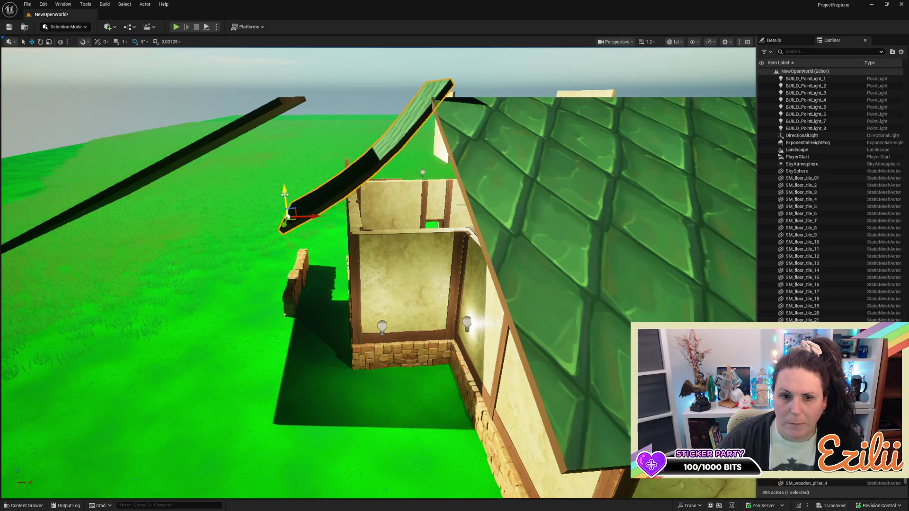
left_click_drag(284, 194, 279, 207)
left_click_drag(348, 294, 347, 294)
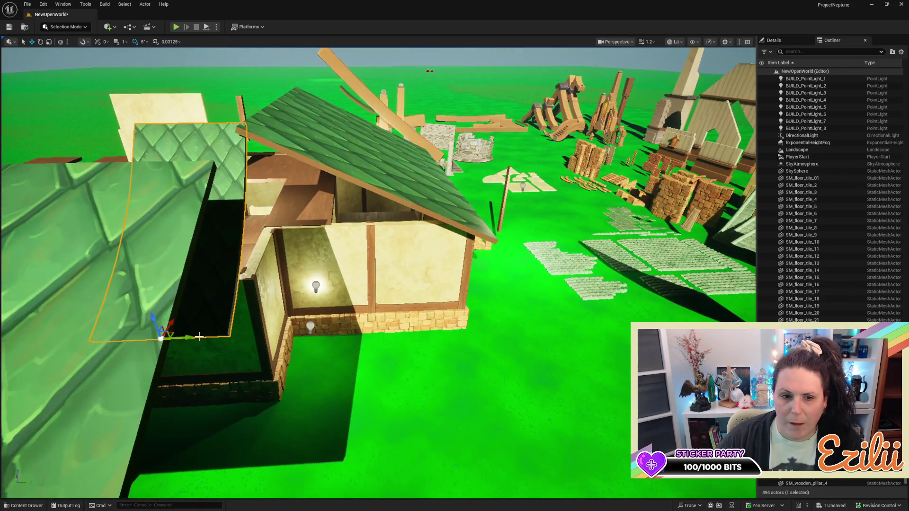
left_click_drag(192, 338, 201, 338)
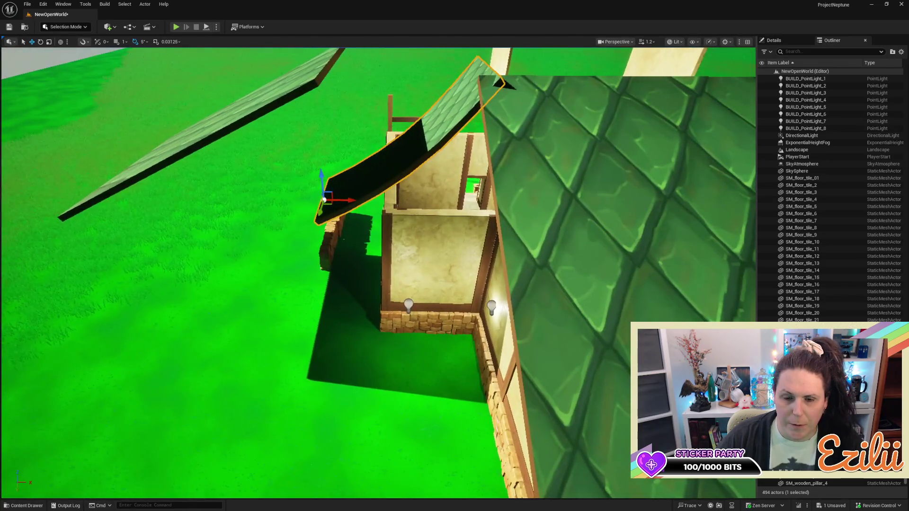
mouse_move(347, 199)
left_mouse_down()
mouse_move(335, 202)
mouse_move(359, 202)
left_mouse_up()
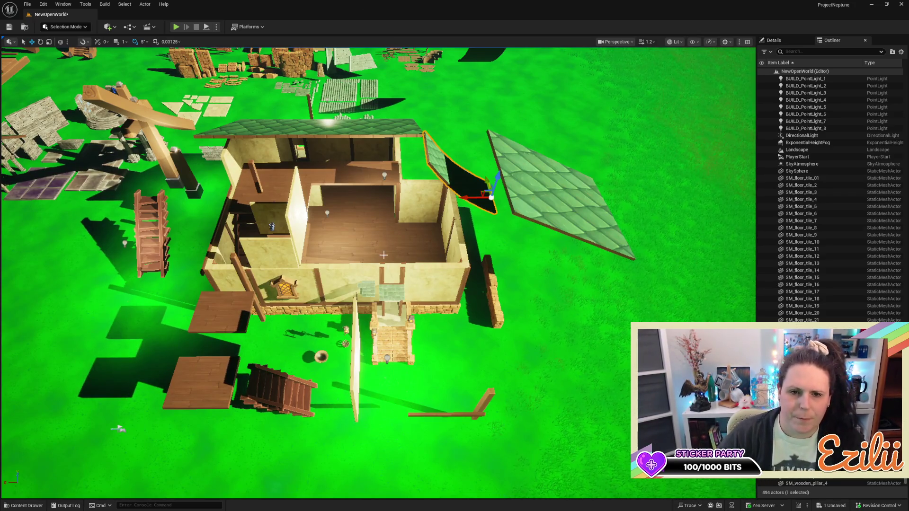
scroll(358, 202, "up", 2)
scroll(246, 163, "up", 6)
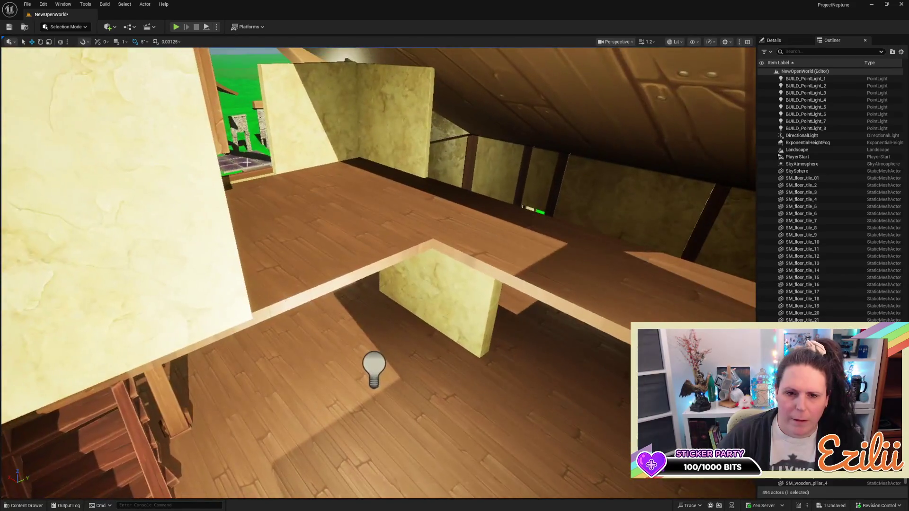
scroll(378, 273, "down", 8)
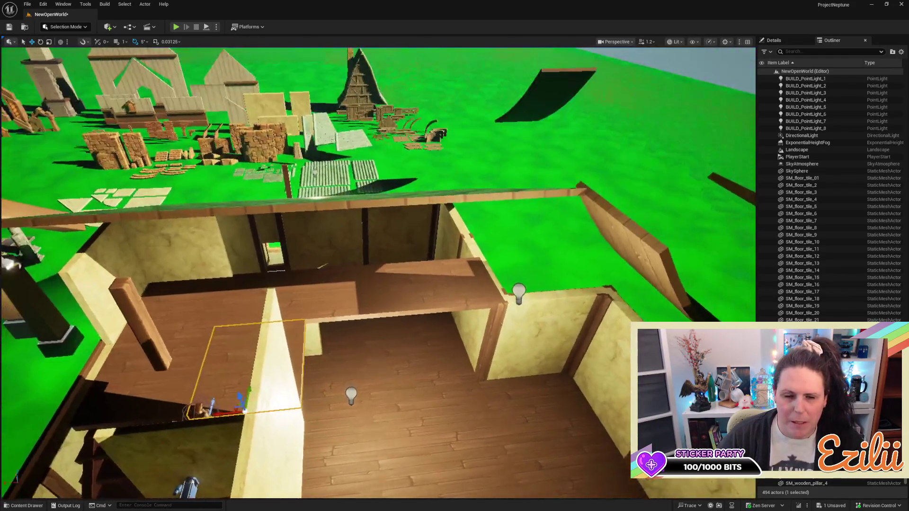
mouse_move(379, 273)
left_mouse_down()
mouse_move(379, 239)
mouse_move(454, 234)
left_mouse_up()
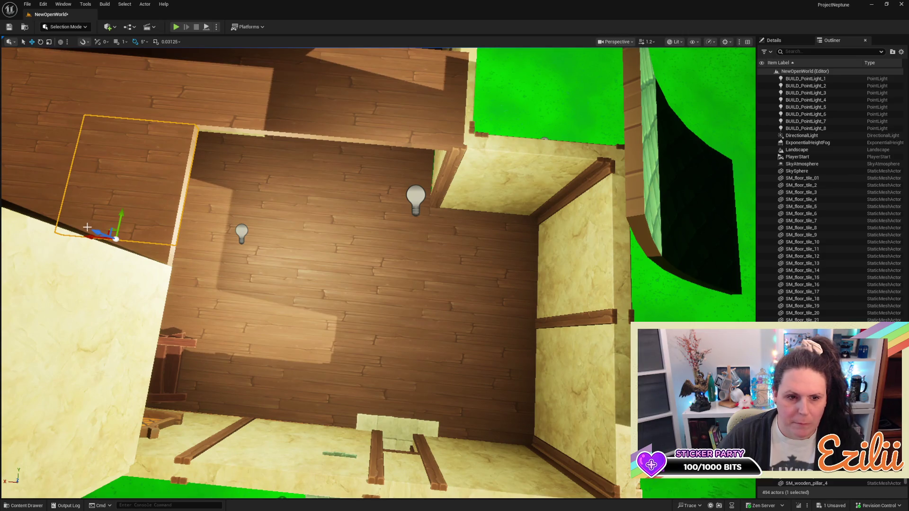
left_click_drag(87, 233, 201, 258)
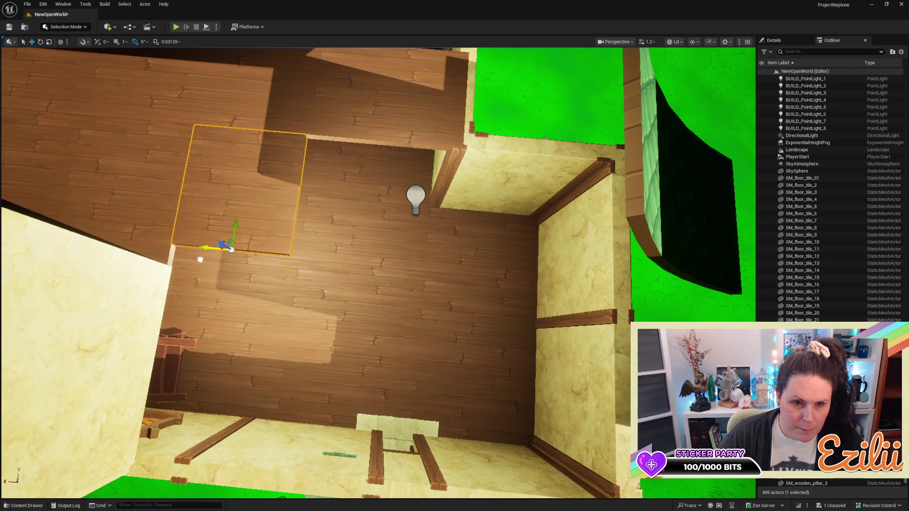
left_click_drag(388, 250, 377, 197)
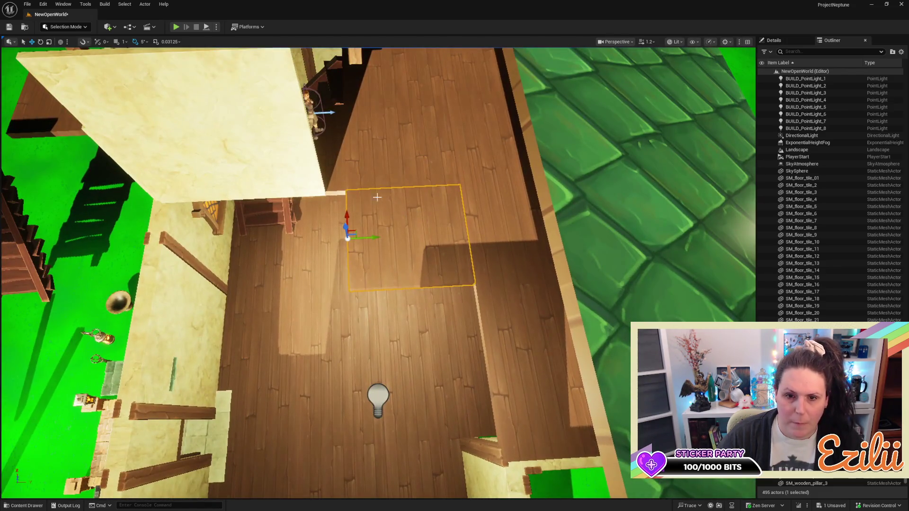
left_click_drag(369, 239, 222, 250)
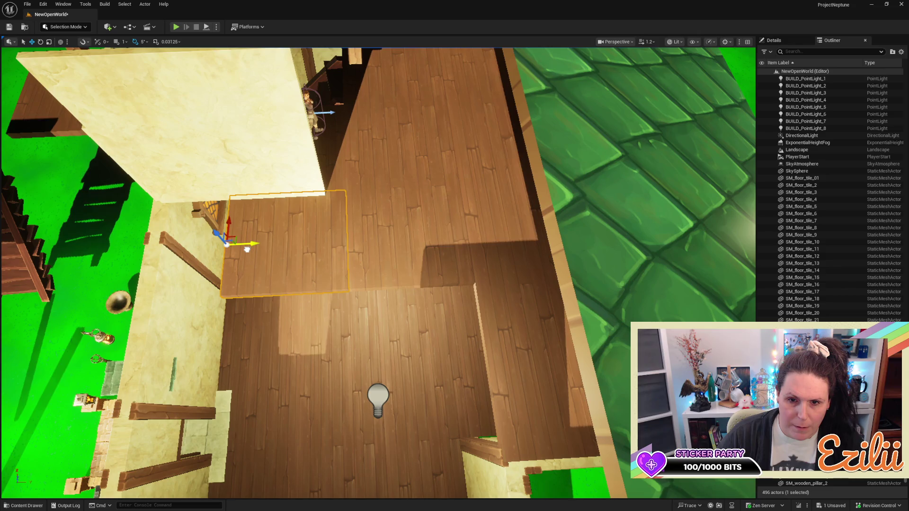
mouse_move(328, 256)
left_mouse_down()
mouse_move(336, 294)
mouse_move(338, 260)
mouse_move(356, 230)
mouse_move(324, 245)
left_mouse_up()
left_click(344, 180)
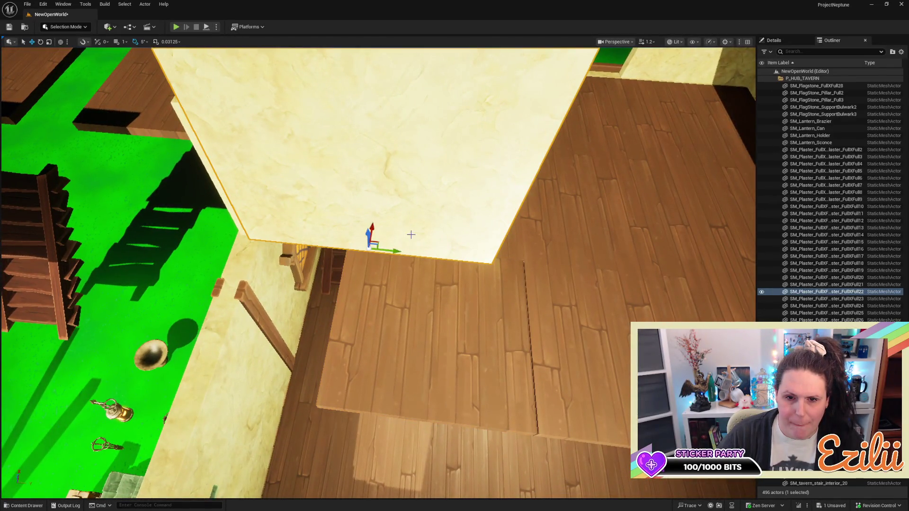
Select and frame the floor tile beside the wall, nudge it sideways, and switch to local space
left_click_drag(395, 249, 332, 265)
left_click(360, 284)
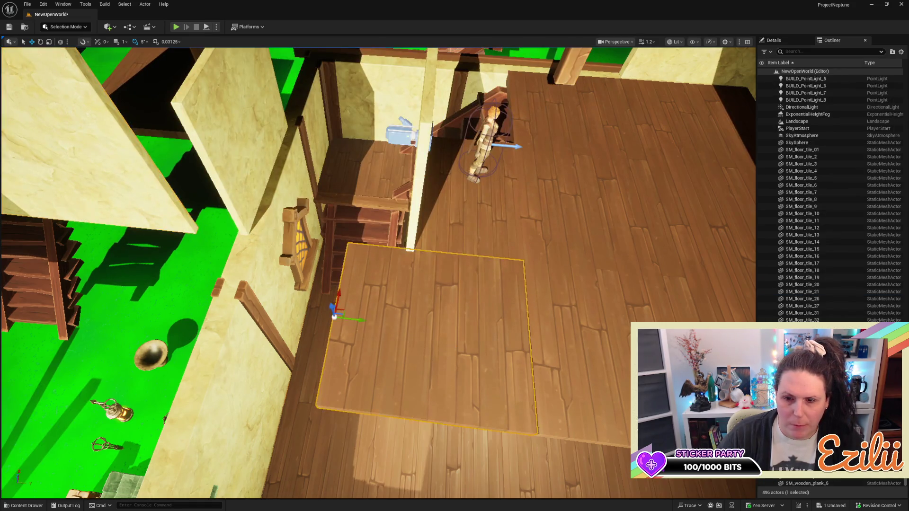
key("f")
left_click_drag(245, 247, 265, 248)
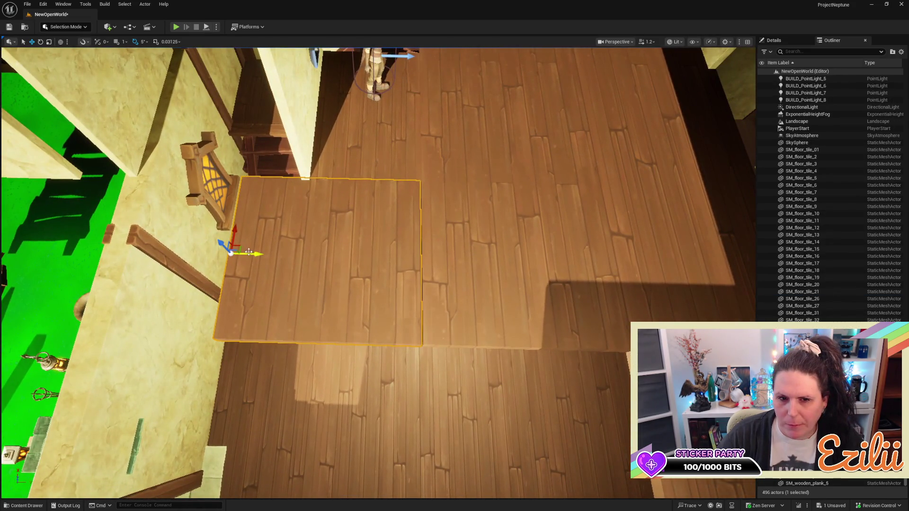
mouse_move(253, 254)
left_mouse_down()
mouse_move(428, 251)
mouse_move(221, 235)
mouse_move(241, 233)
left_mouse_up()
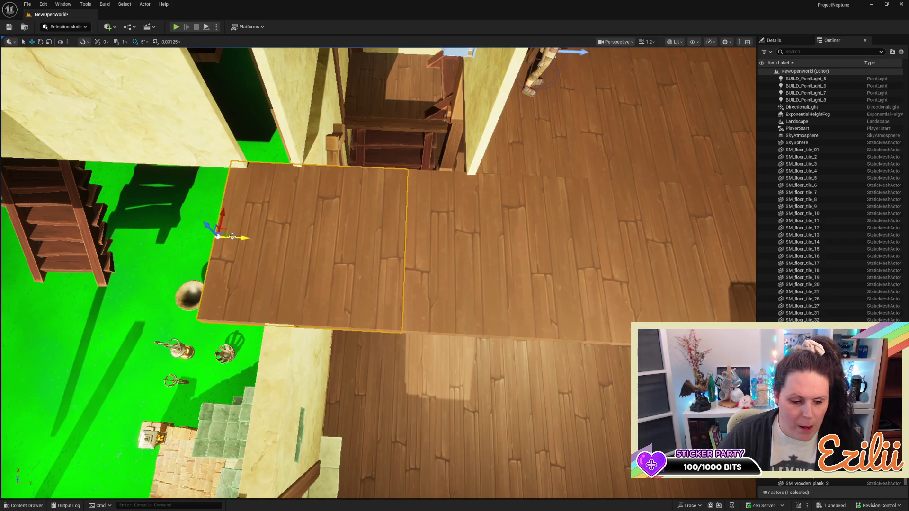
key("ctrl+grave")
Narrow the floor tile, turn it 180°, and slide it toward the wall to fill the gap
left_click_drag(198, 239, 194, 239)
key("w")
key("e")
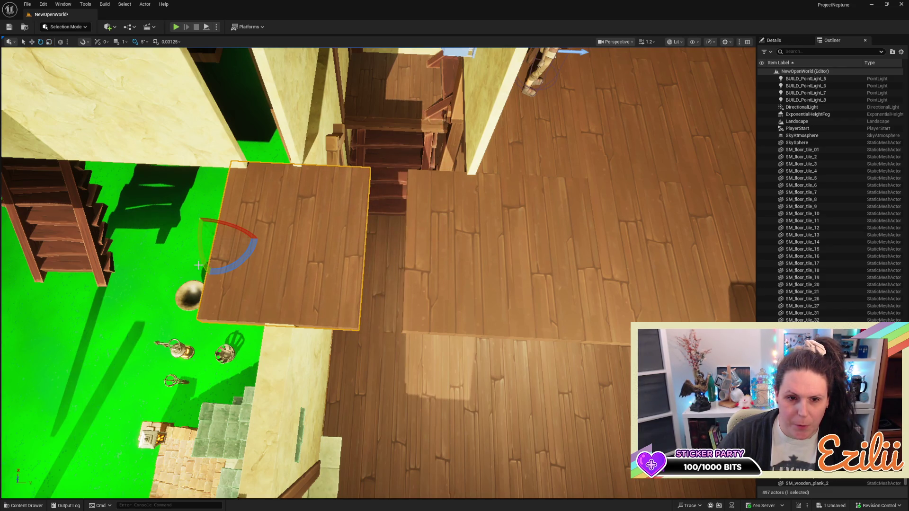
mouse_move(216, 266)
left_mouse_down()
mouse_move(206, 286)
mouse_move(222, 254)
mouse_move(433, 241)
mouse_move(428, 247)
left_mouse_up()
key("w")
key("r")
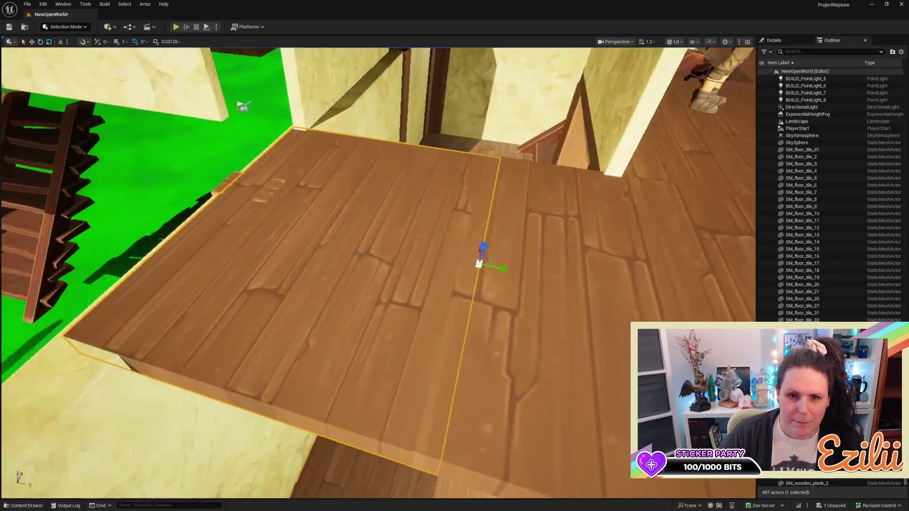
left_click_drag(521, 270, 501, 276)
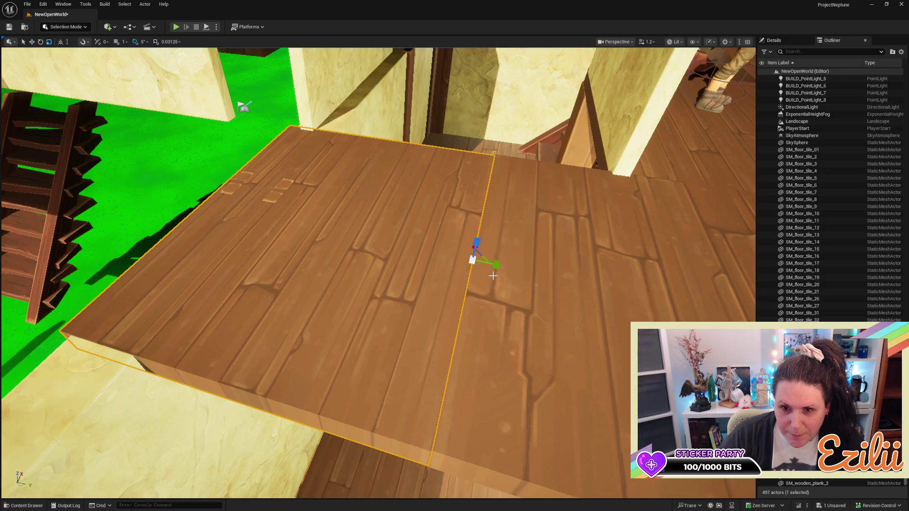
left_click_drag(496, 265, 495, 265)
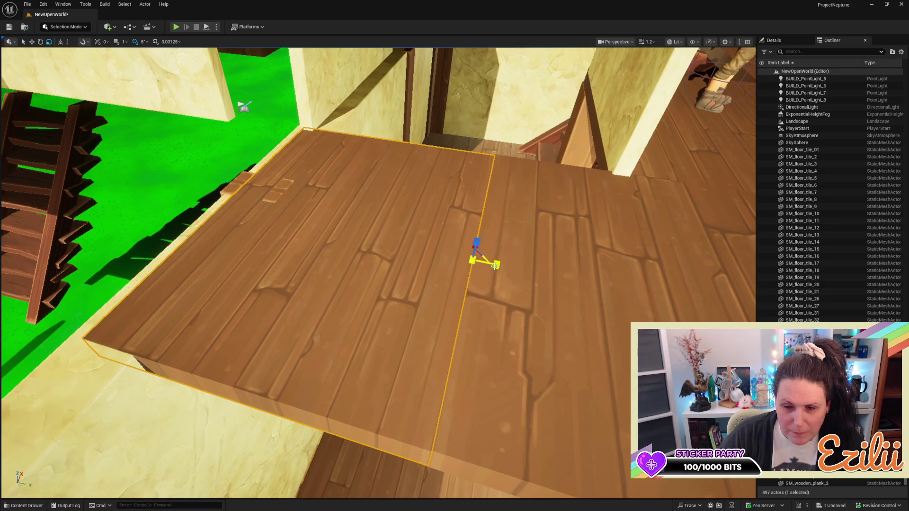
Nudge the neighbouring floor plank to line up the seam, then undo the move and resize
key("Escape")
left_click(449, 287)
mouse_move(449, 287)
left_mouse_down()
mouse_move(482, 282)
mouse_move(445, 274)
mouse_move(425, 241)
left_mouse_up()
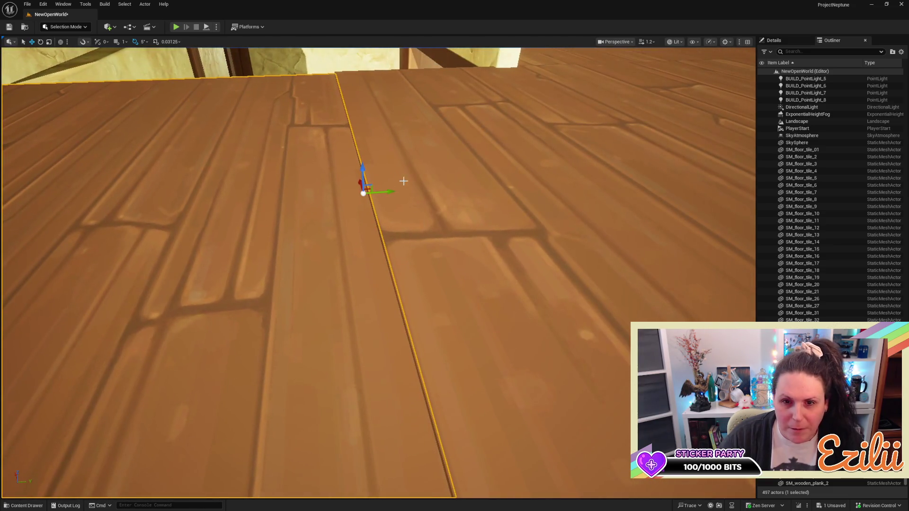
mouse_move(386, 191)
left_mouse_down()
mouse_move(341, 94)
mouse_move(331, 142)
mouse_move(301, 102)
left_mouse_up()
key("ctrl+z")
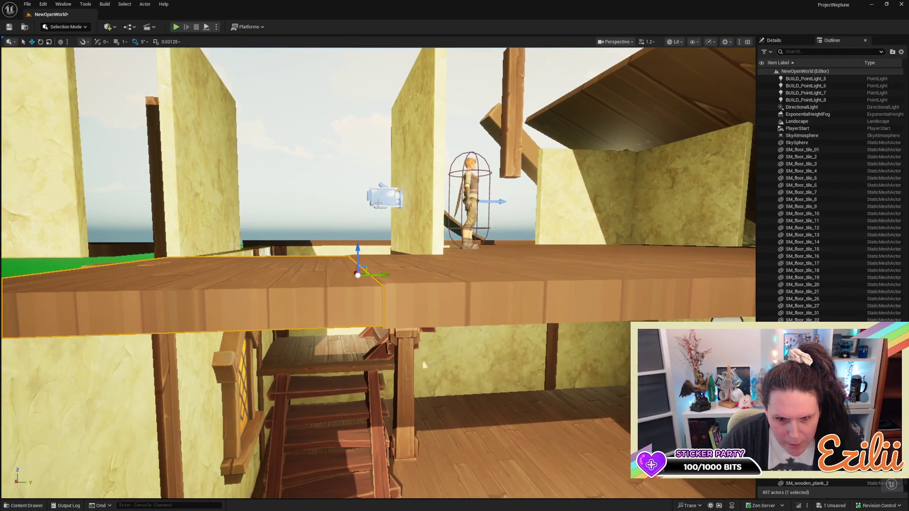
key("ctrl+z")
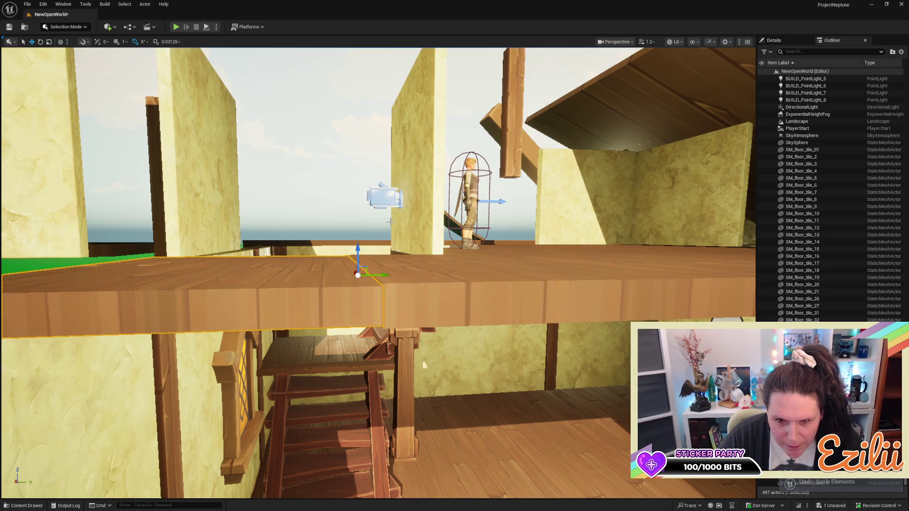
key("ctrl+z")
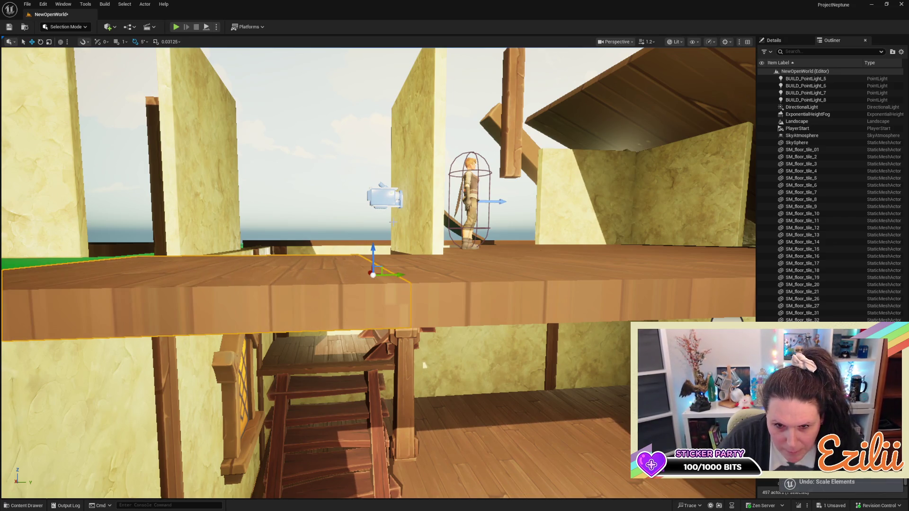
Narrow the plank from its right side and level its left end against the floorboards
left_click_drag(400, 274, 383, 274)
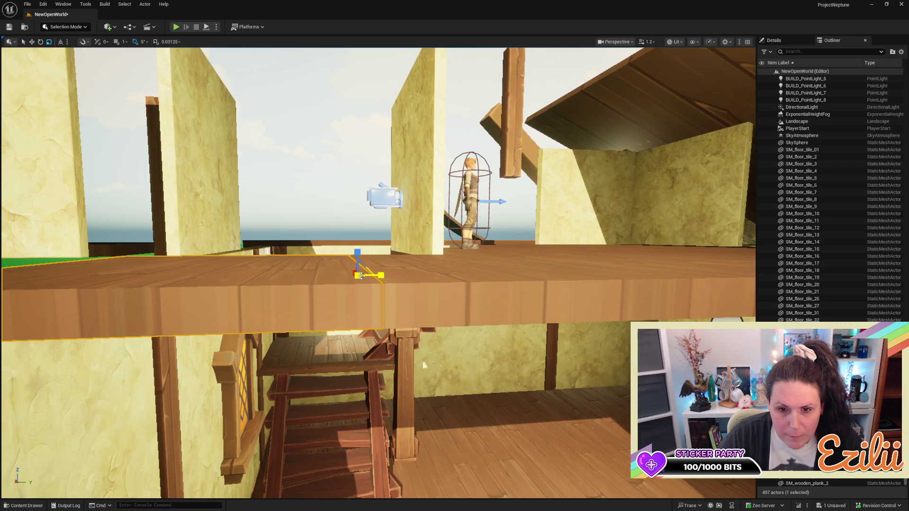
left_click_drag(360, 276, 357, 275)
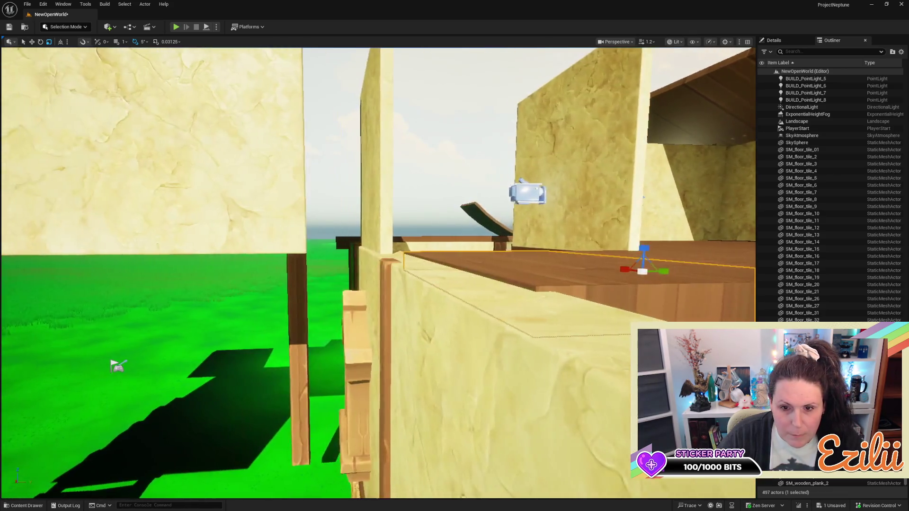
key("d")
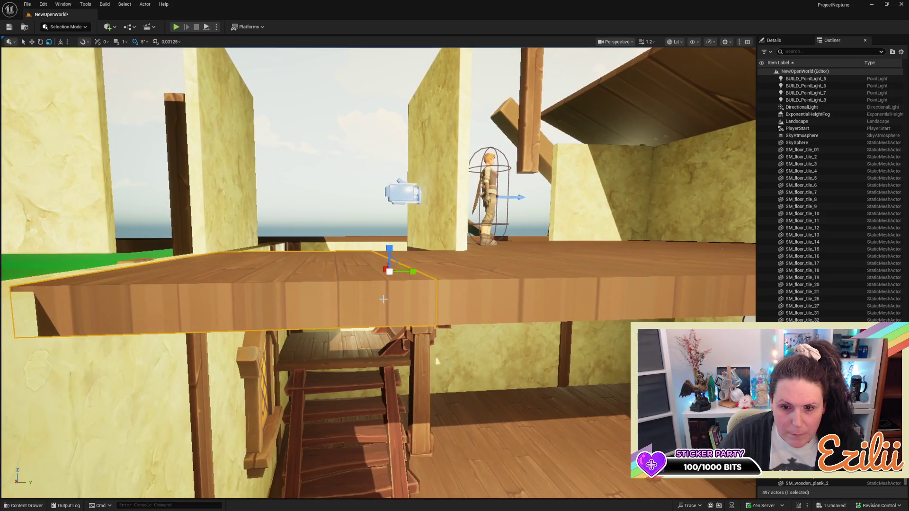
key("Escape")
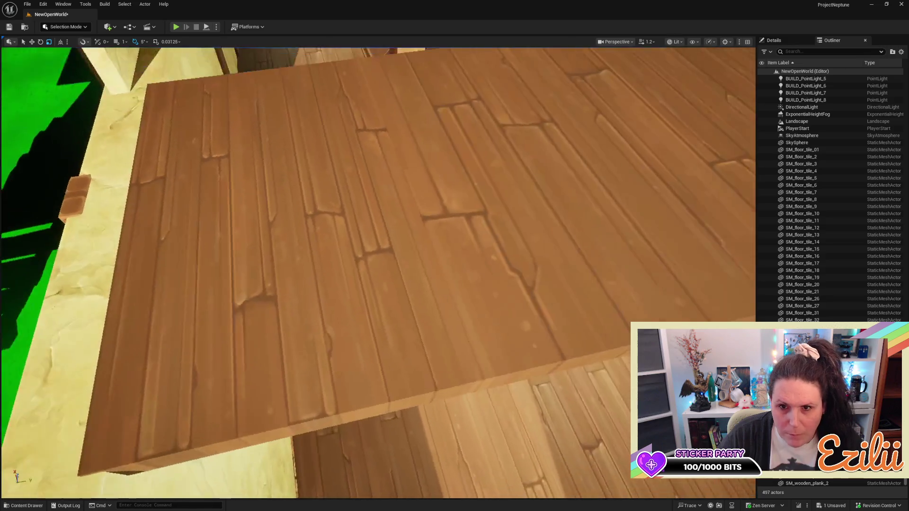
key("s")
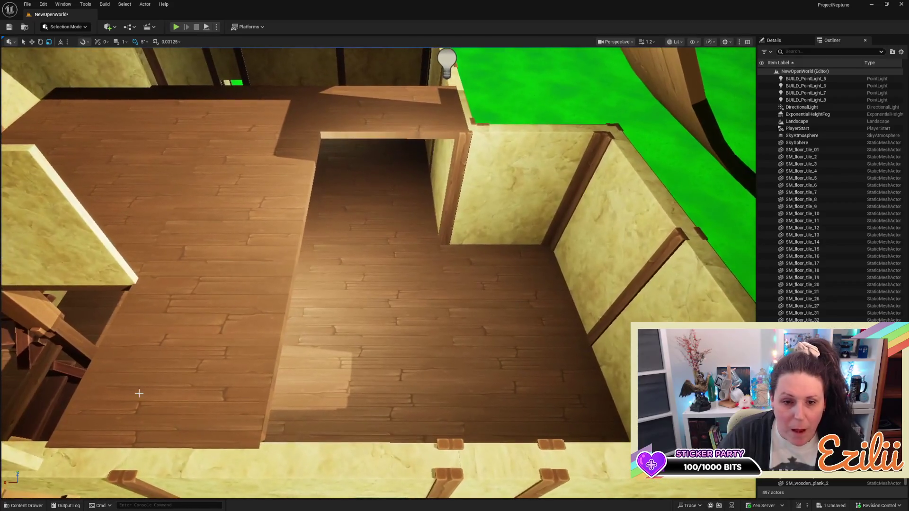
Select the three-tile plank strip by the stairs and Alt-drag two copies along the X axis
left_click(192, 378)
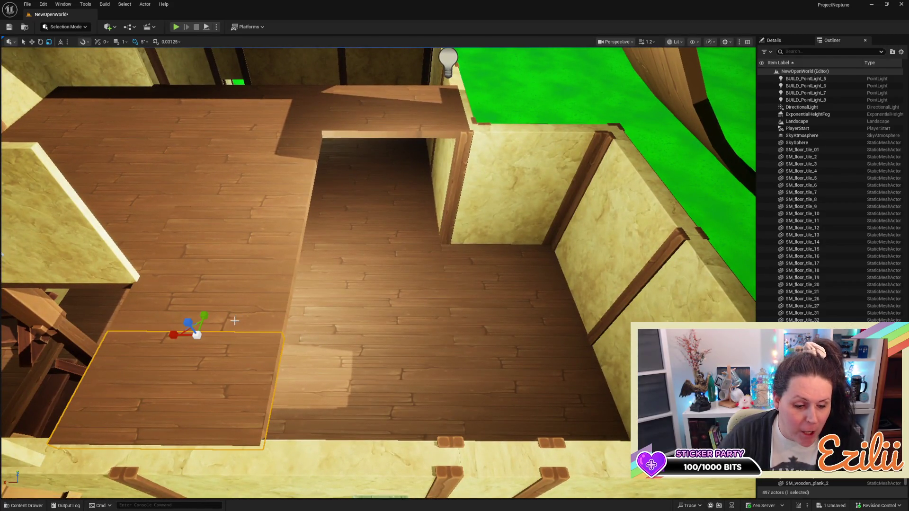
key("w")
left_click(263, 228, "ctrl")
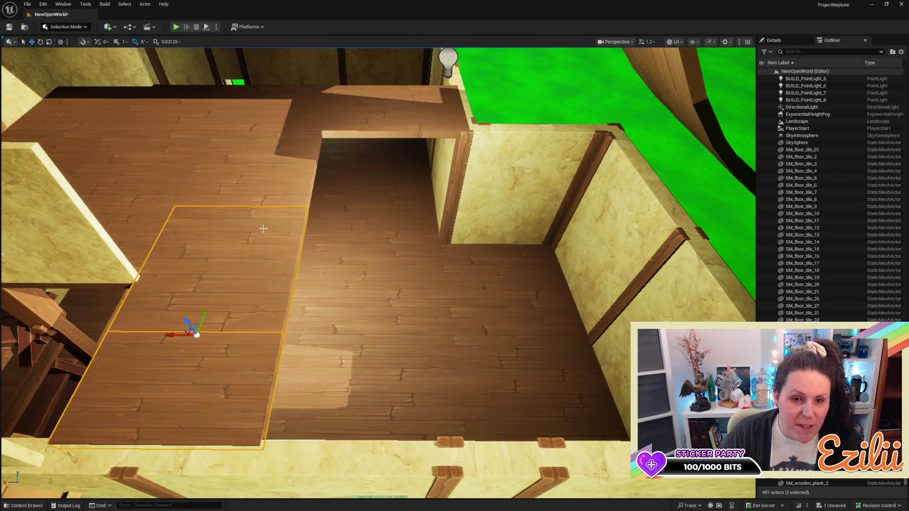
left_click(281, 195, "ctrl")
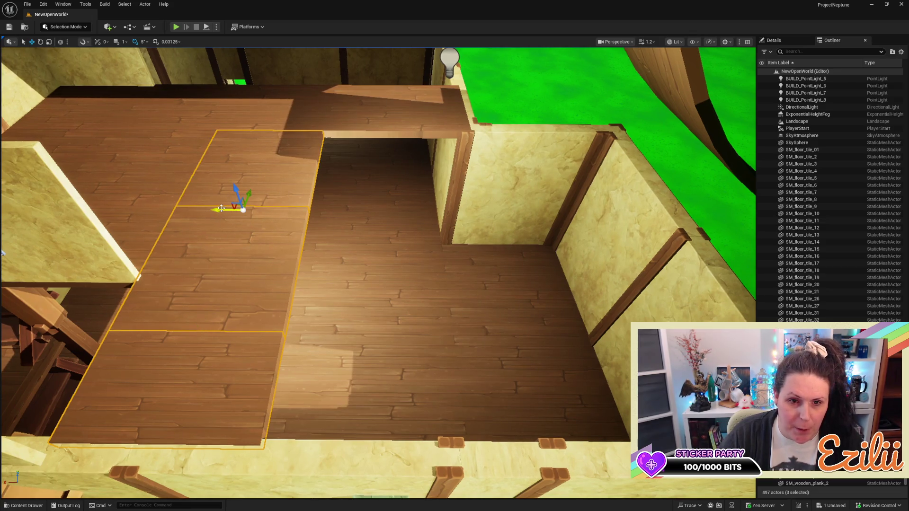
mouse_move(220, 209)
left_mouse_down()
mouse_move(346, 212)
mouse_move(355, 219)
mouse_move(347, 228)
left_mouse_up()
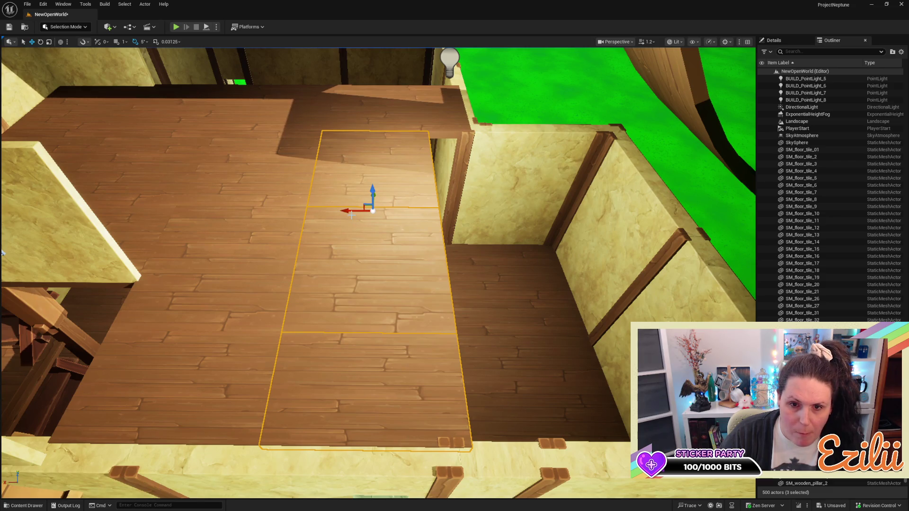
mouse_move(349, 211)
left_mouse_down()
mouse_move(489, 212)
mouse_move(480, 225)
mouse_move(655, 215)
mouse_move(618, 221)
left_mouse_up()
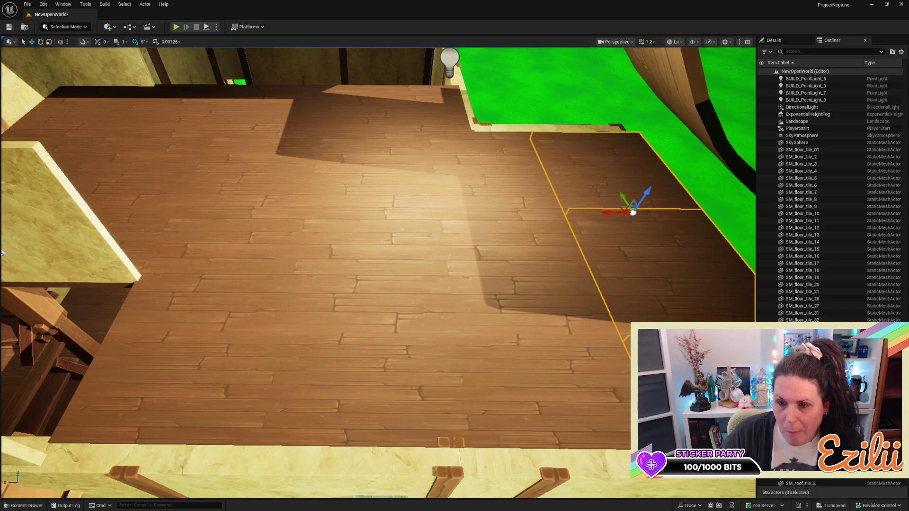
key("f")
Scale the three tiles of the end strip narrower to fit the outer wall
left_click(389, 268)
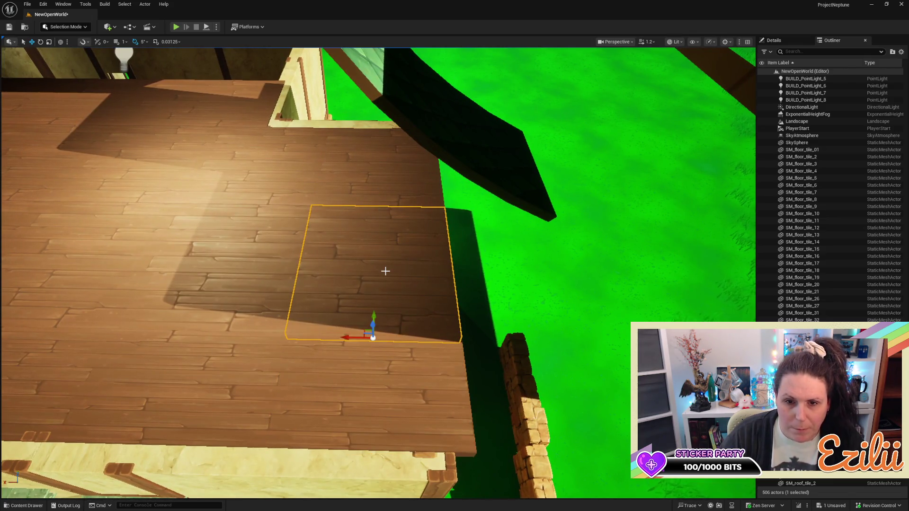
left_click(396, 367, "ctrl")
left_click(396, 183, "ctrl")
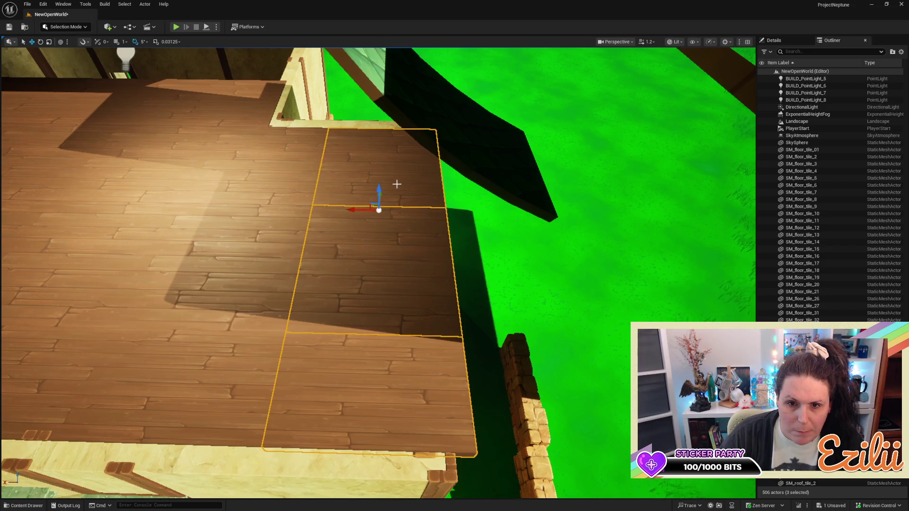
key("r")
mouse_move(404, 214)
left_mouse_down()
mouse_move(342, 217)
mouse_move(362, 208)
mouse_move(336, 119)
mouse_move(332, 142)
mouse_move(419, 257)
left_mouse_up()
key("Escape")
left_click(325, 256)
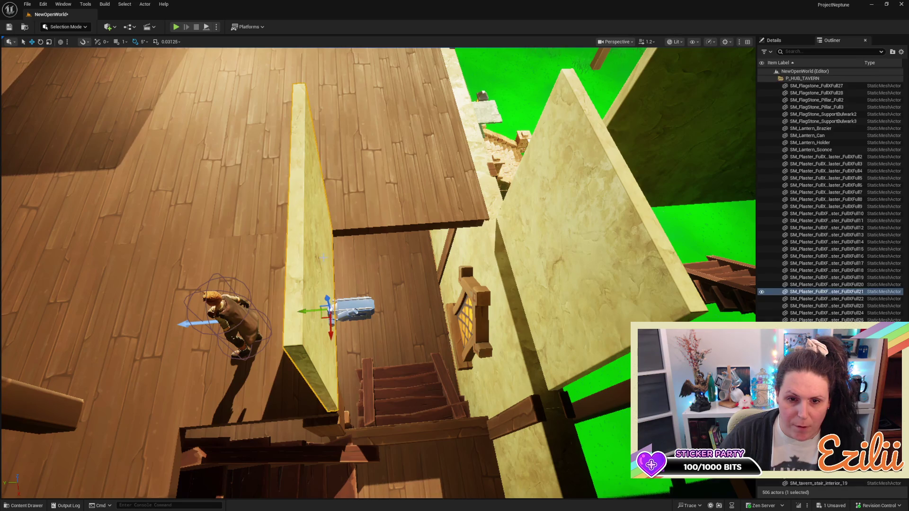
Duplicate the plaster wall rotated 90° and slide the copy into the stairwell corner
mouse_move(327, 333)
left_mouse_down("alt")
mouse_move(346, 250)
mouse_move(365, 218)
mouse_move(317, 220)
mouse_move(376, 203)
mouse_move(410, 252)
mouse_move(454, 227)
mouse_move(407, 284)
left_mouse_up("alt")
key("w")
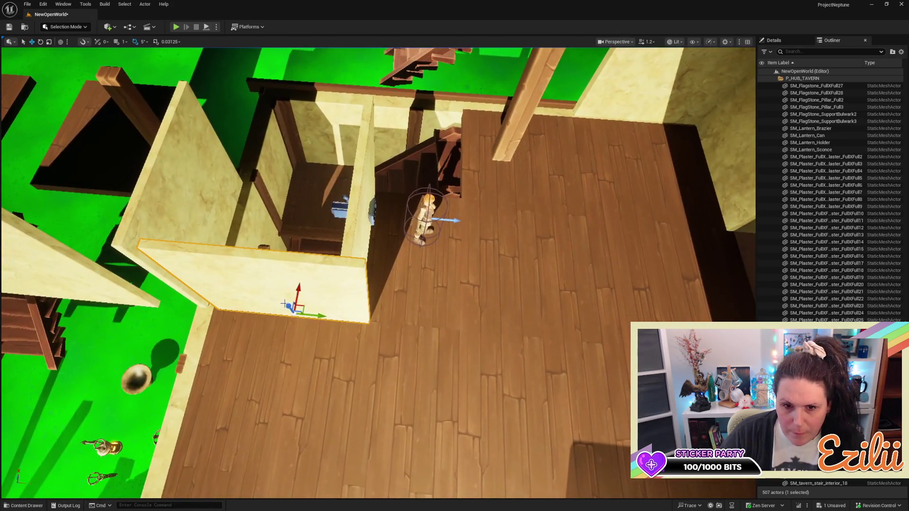
mouse_move(307, 315)
left_mouse_down()
mouse_move(297, 320)
mouse_move(330, 273)
left_mouse_up()
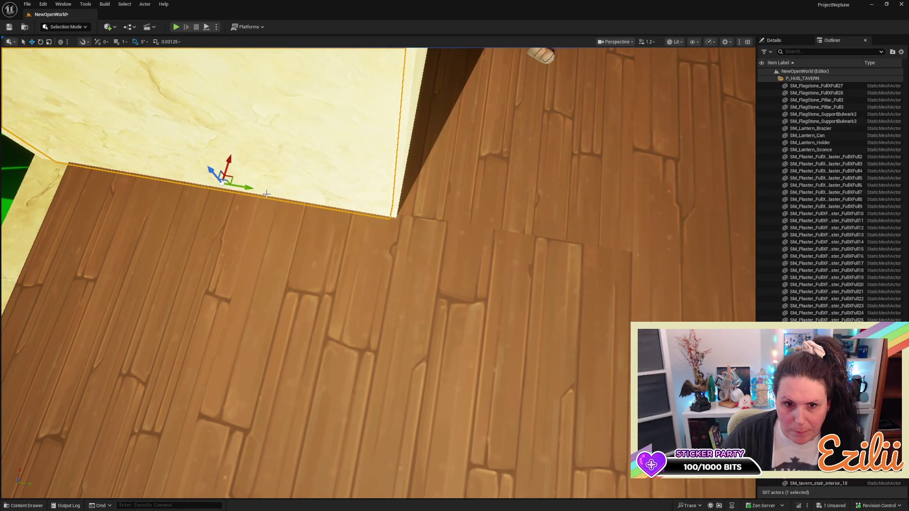
left_click_drag(244, 186, 285, 278)
left_click(286, 278)
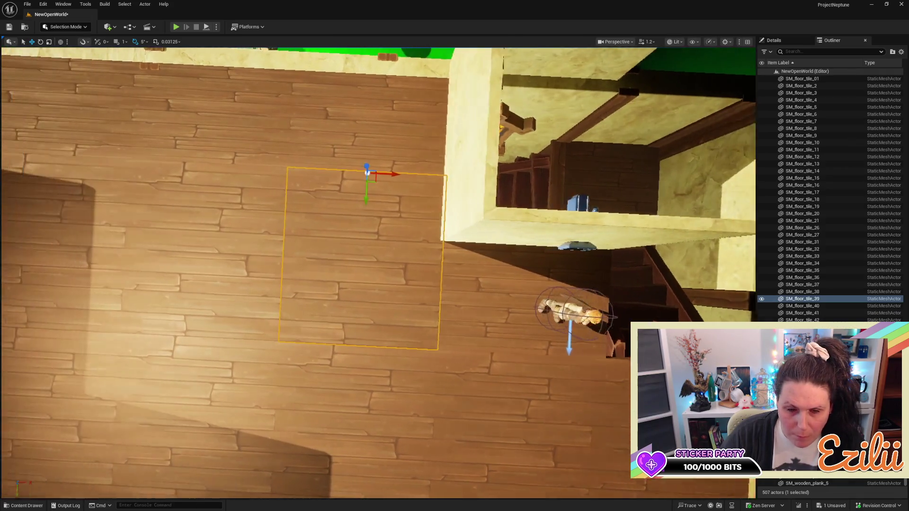